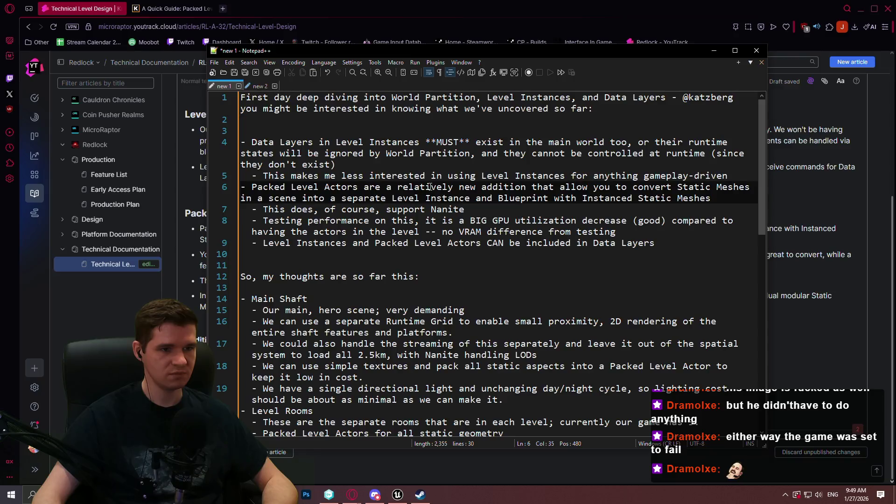
Extend the 'Additional Useful Article' heading to read 'Additional Useful Article About PLAs'
{"action": "key", "text": "alt+Tab"}
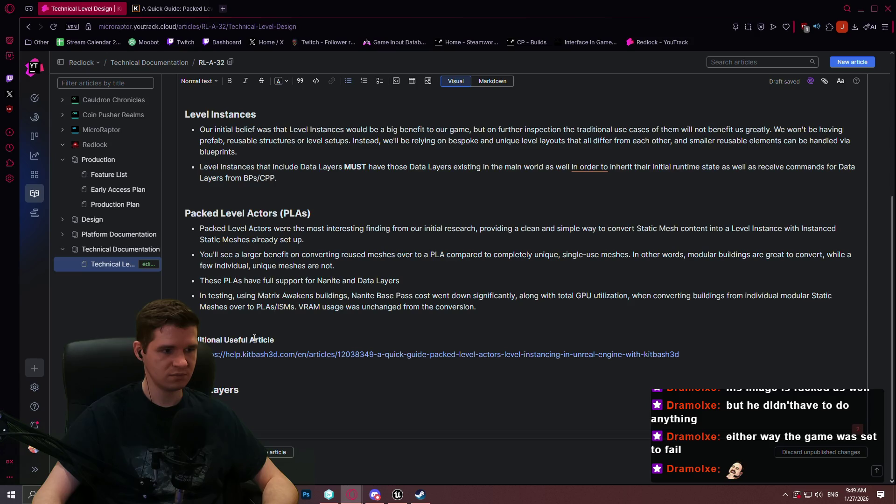
{"action": "left_click", "coordinate": [289, 342]}
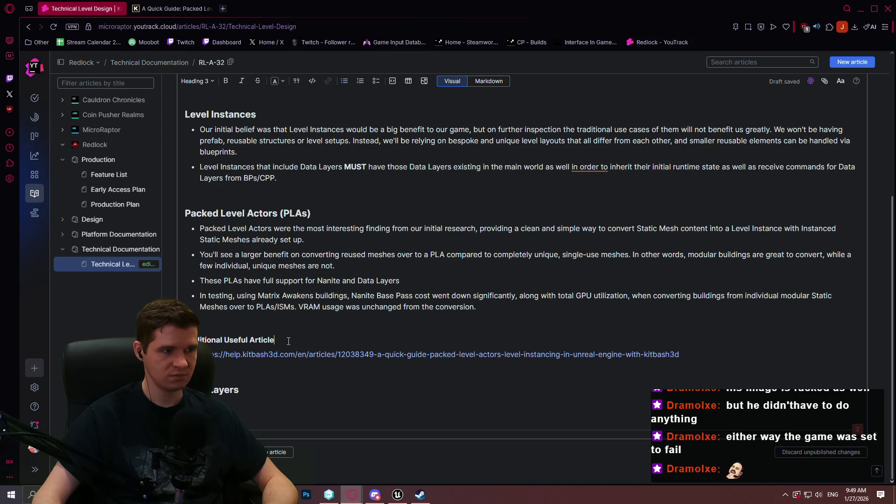
{"action": "type", "text": "About PL"}
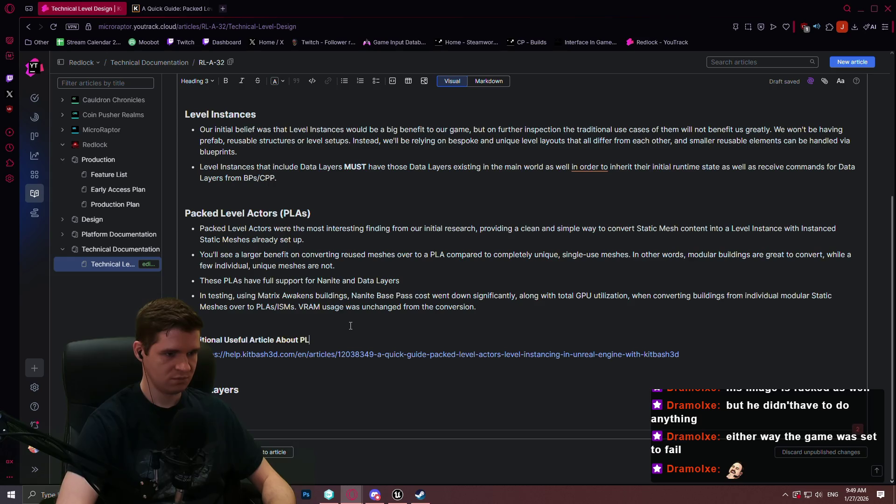
{"action": "type", "text": "As"}
Under Data Layers, note that usage will remain largely unchanged from what was intended
{"action": "left_click", "coordinate": [347, 322]}
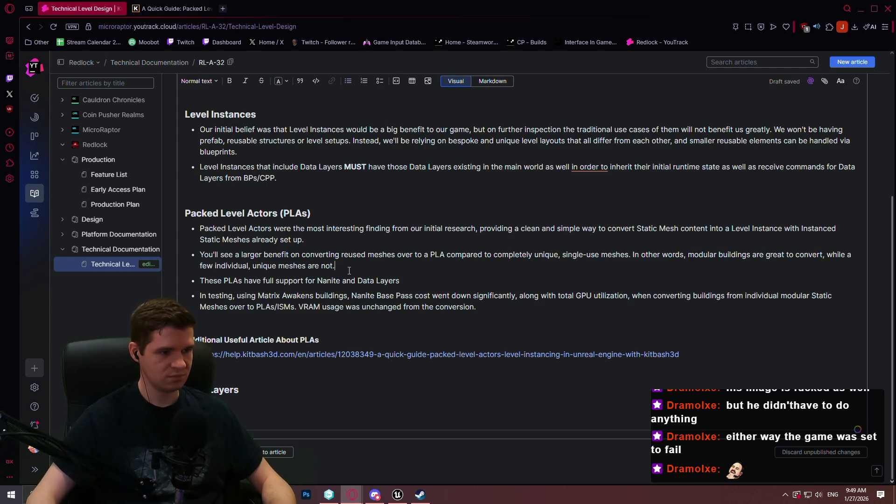
{"action": "left_click", "coordinate": [373, 265]}
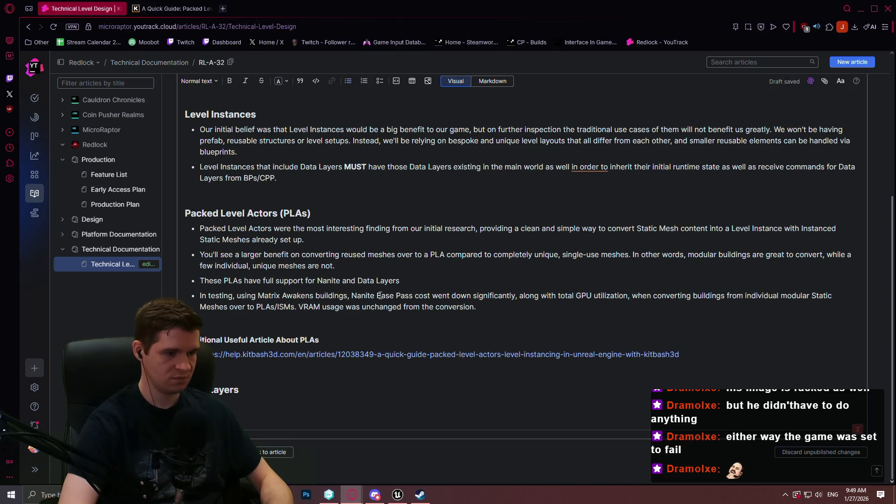
{"action": "type", "text": "ver usage "}
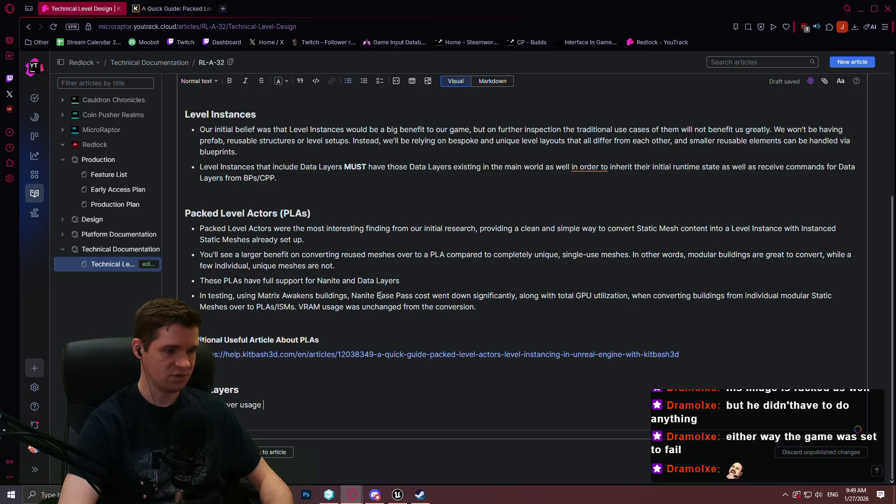
{"action": "type", "text": "will remain large"}
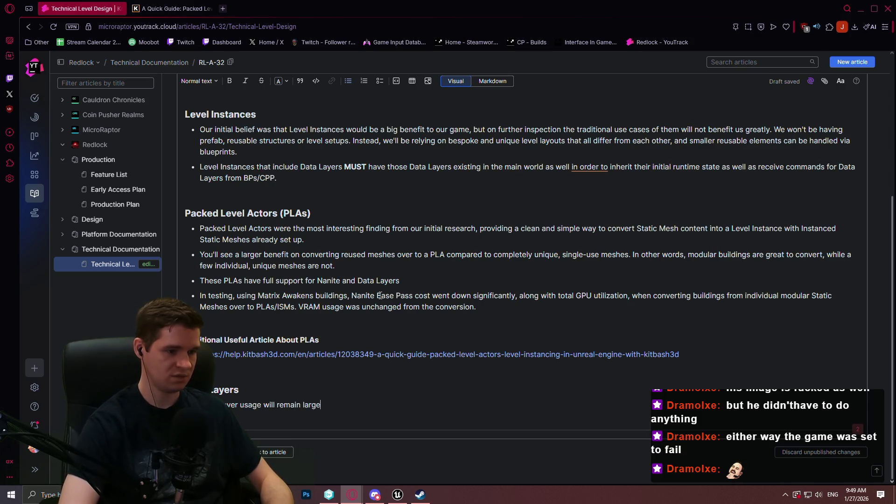
{"action": "type", "text": "ly unchanged from "}
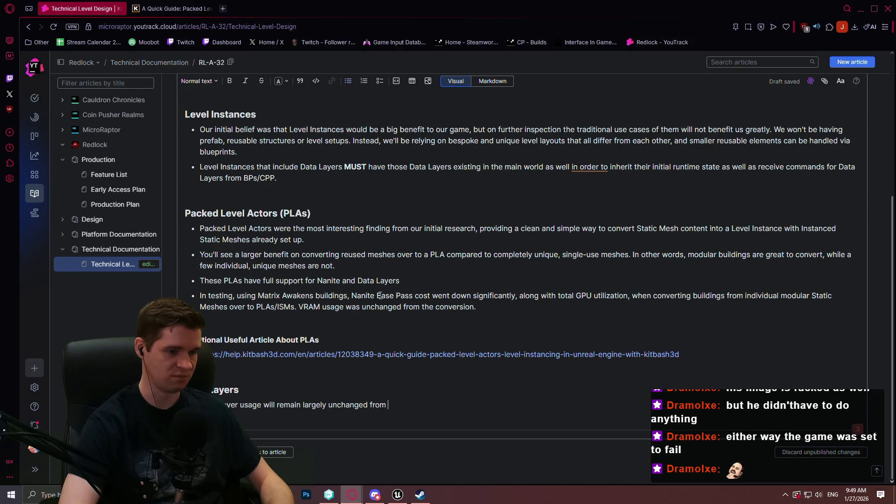
{"action": "type", "text": "what we int"}
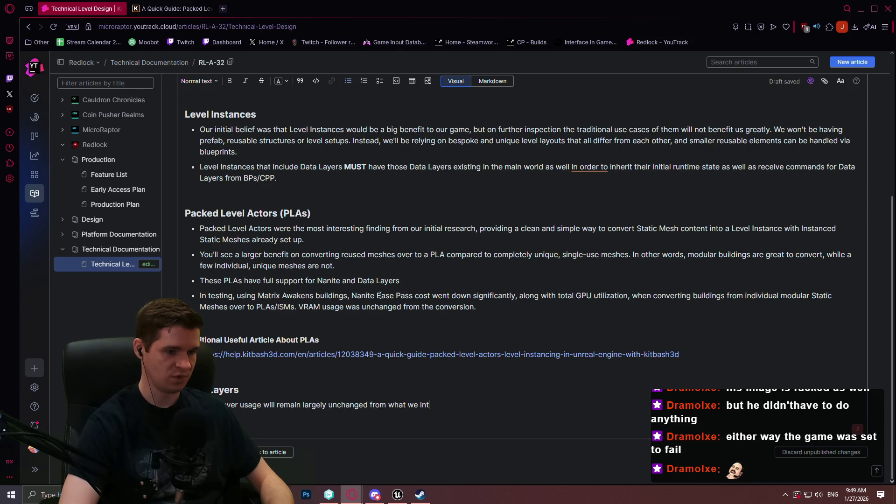
{"action": "type", "text": "ended to use them"}
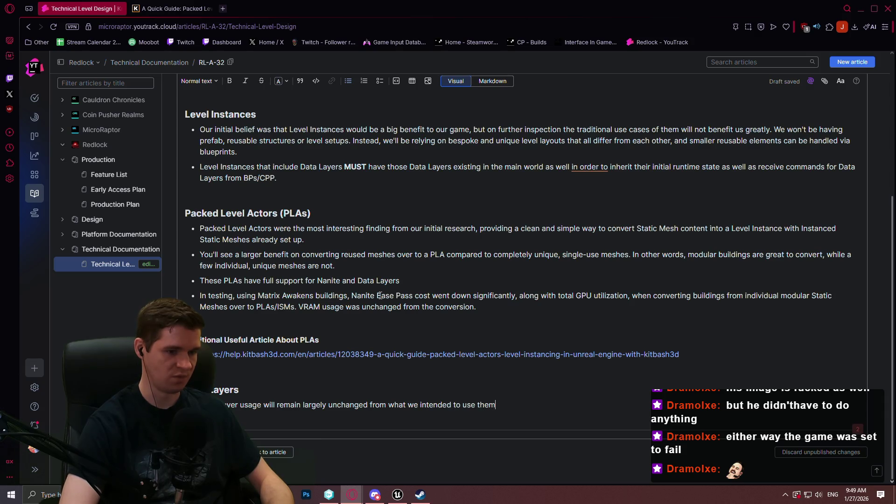
{"action": "type", "text": " for in the first pla"}
{"action": "type", "text": "ce."}
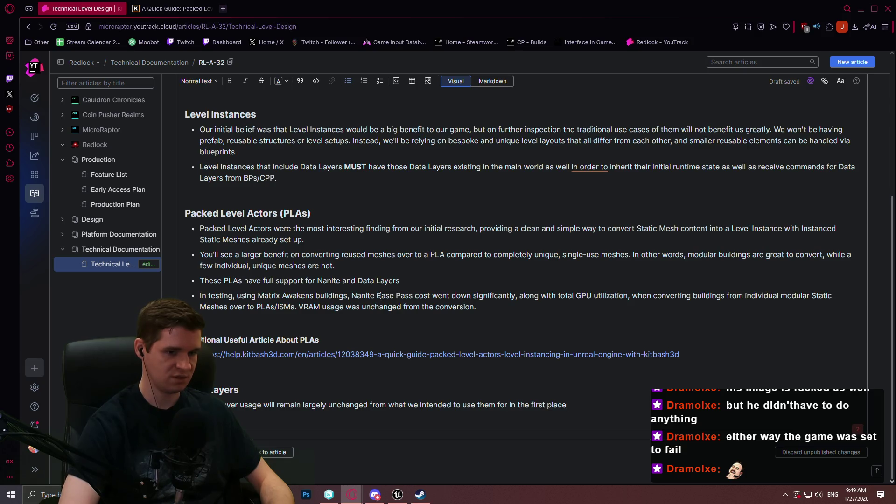
{"action": "key", "text": "alt+Tab"}
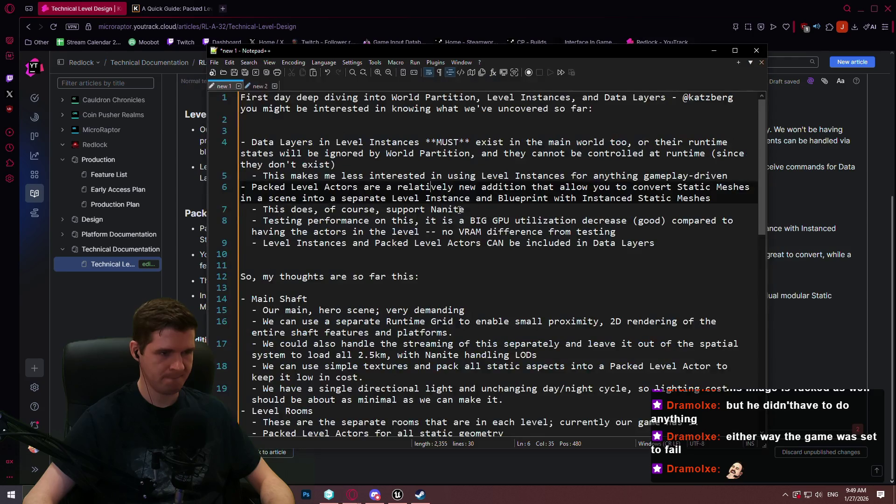
{"action": "scroll", "coordinate": [435, 225], "scroll_direction": "down", "scroll_amount": 2}
{"action": "left_click", "coordinate": [470, 194]}
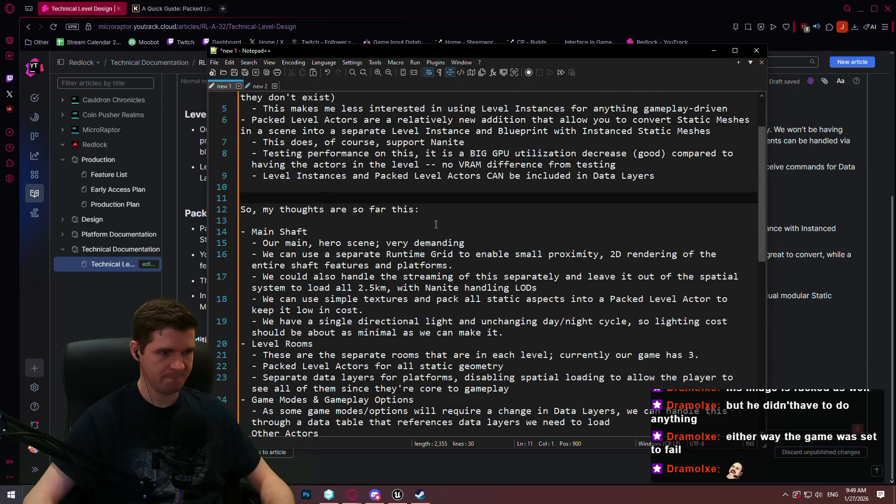
{"action": "scroll", "coordinate": [436, 224], "scroll_direction": "up", "scroll_amount": 2}
{"action": "left_click_drag", "start_coordinate": [274, 141], "coordinate": [280, 142]}
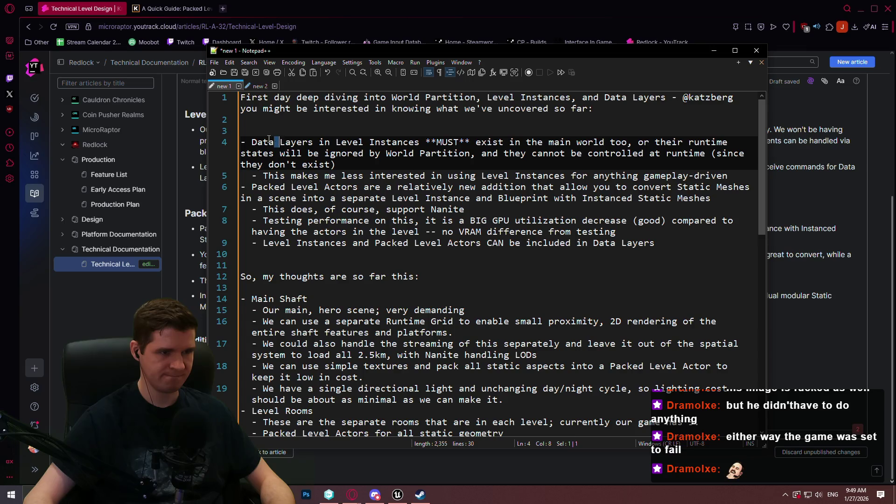
{"action": "double_click", "coordinate": [264, 142]}
{"action": "double_click", "coordinate": [298, 142]}
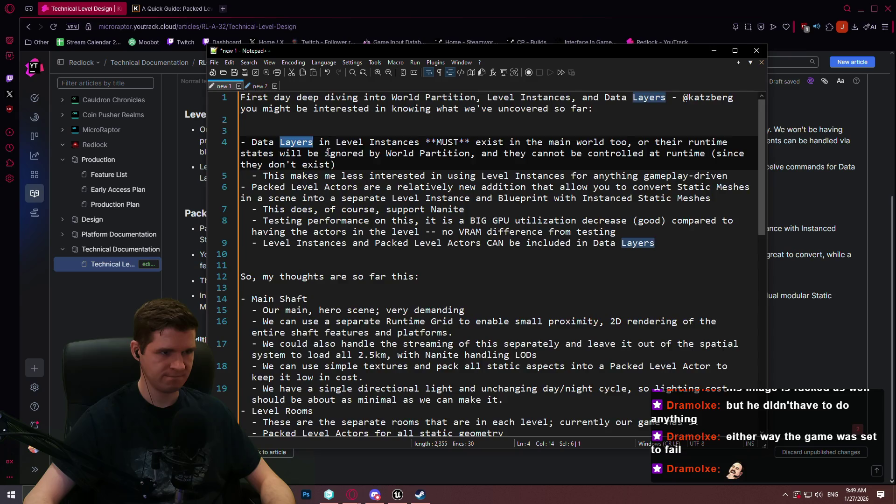
{"action": "scroll", "coordinate": [329, 153], "scroll_direction": "down", "scroll_amount": 5}
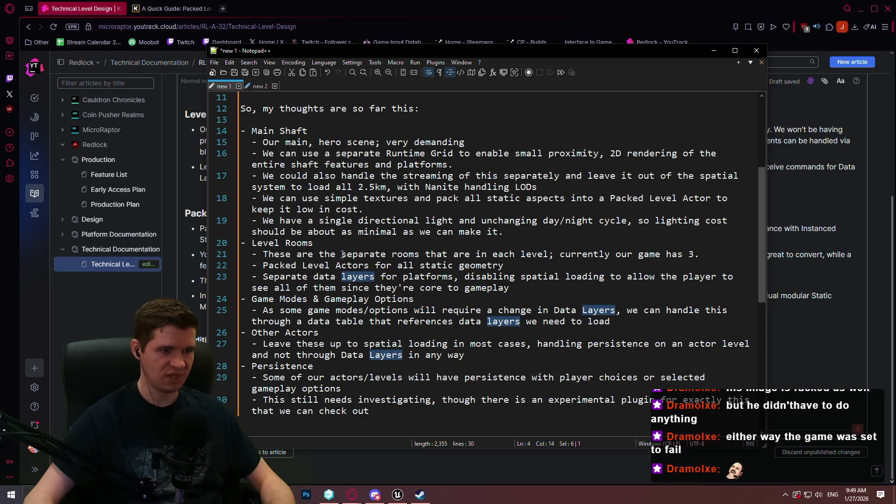
{"action": "key", "text": "alt+Tab"}
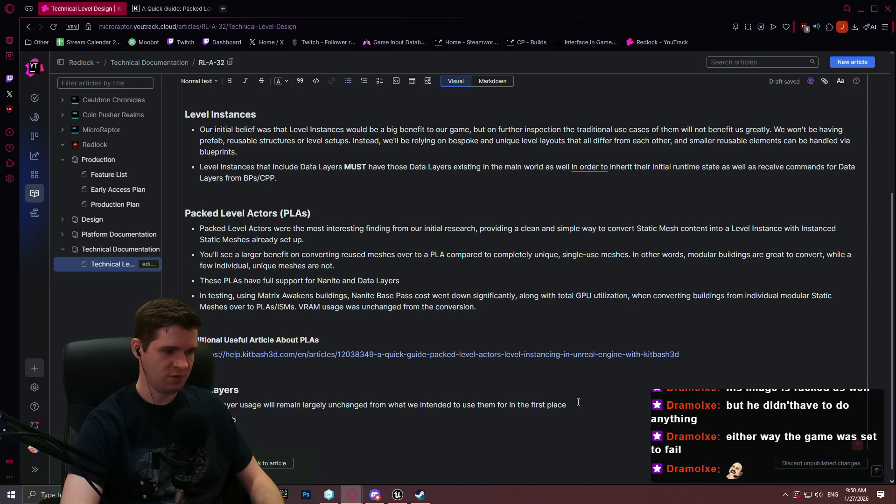
Write that we should fully separate interactive gameplay elements, platforms and background geometry
{"action": "type", "text": "best for us to consider compl"}
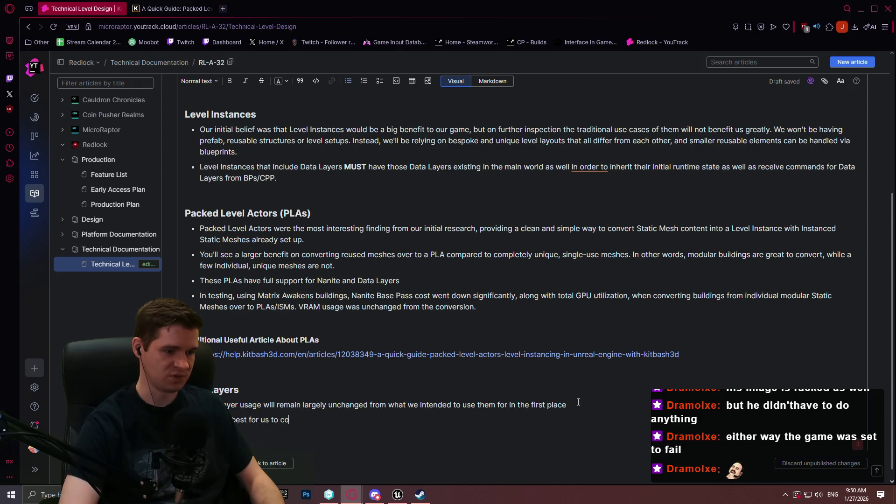
{"action": "type", "text": "ete se"}
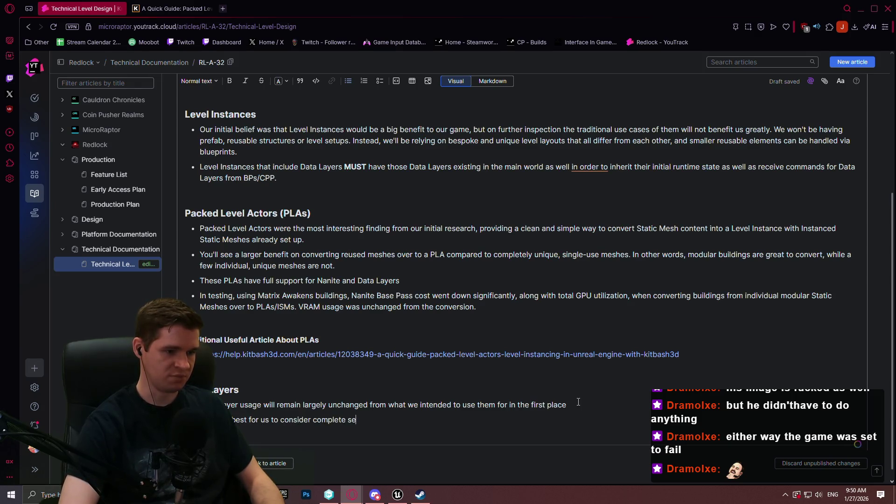
{"action": "type", "text": "paration of g"}
{"action": "key", "text": "BackSpace"}
{"action": "type", "text": "interat"}
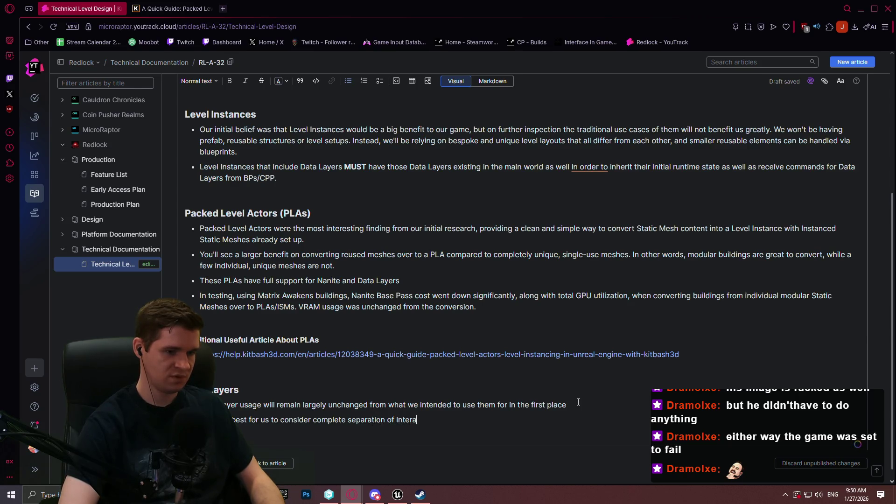
{"action": "key", "text": "BackSpace"}
{"action": "type", "text": "ctive,"}
{"action": "key", "text": "BackSpace"}
{"action": "key", "text": "BackSpace"}
{"action": "type", "text": "gameplay e"}
{"action": "type", "text": "lements,"}
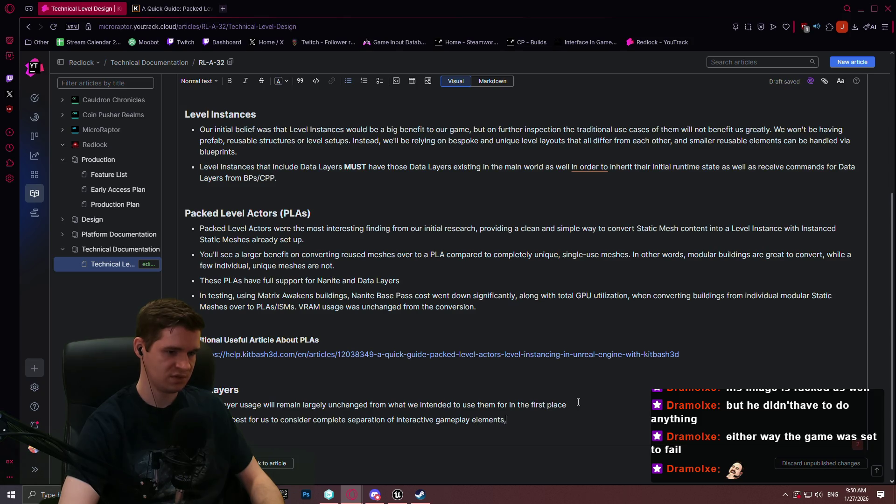
{"action": "type", "text": " plaforms, and "}
{"action": "type", "text": "other background "}
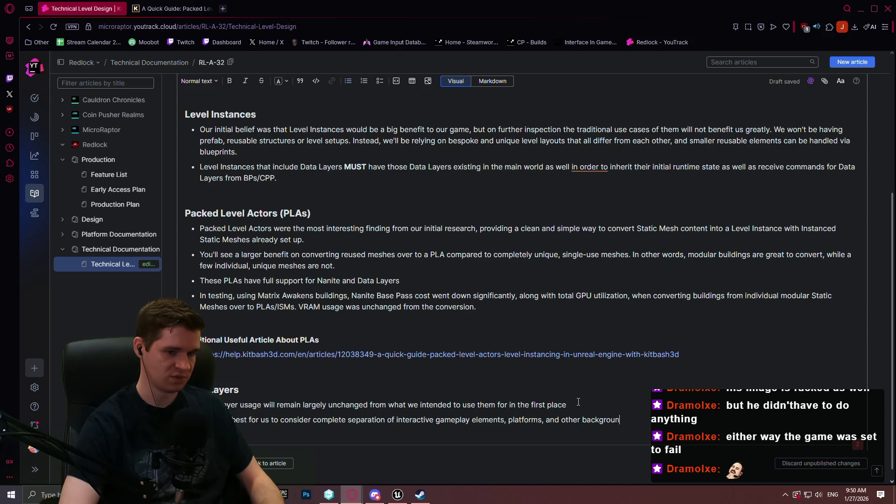
{"action": "type", "text": "geomet"}
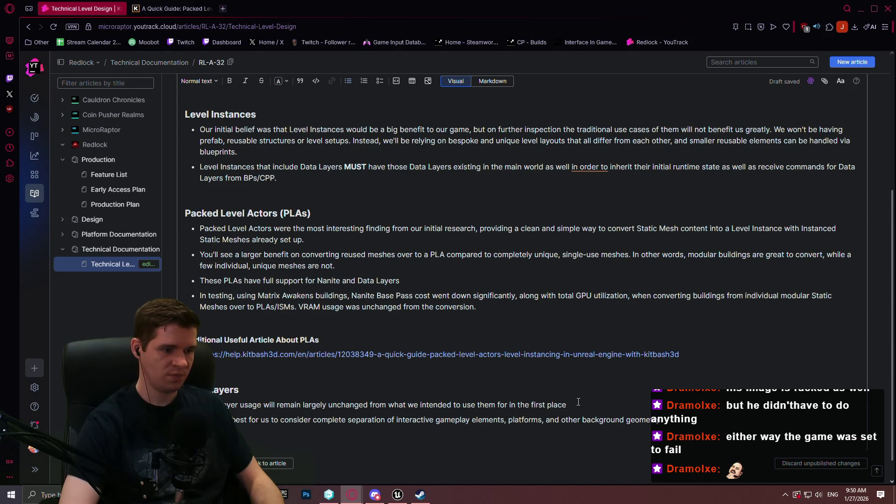
Add that platforms in their own data layer let platforming be switched out on the fly
{"action": "type", "text": "the game"}
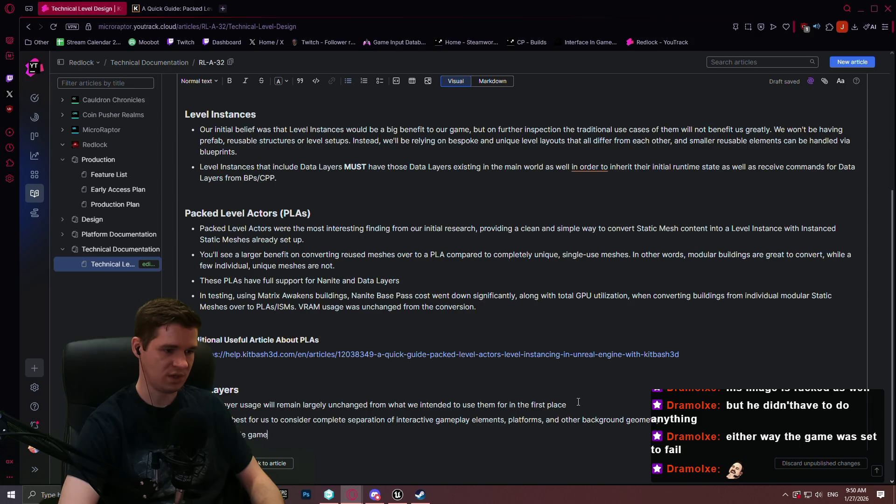
{"action": "type", "text": " modes/"}
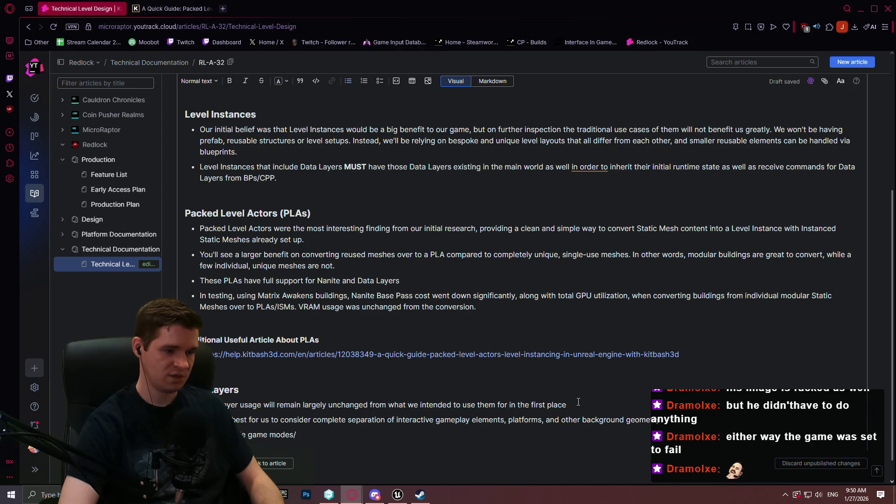
{"action": "type", "text": "options in mind"}
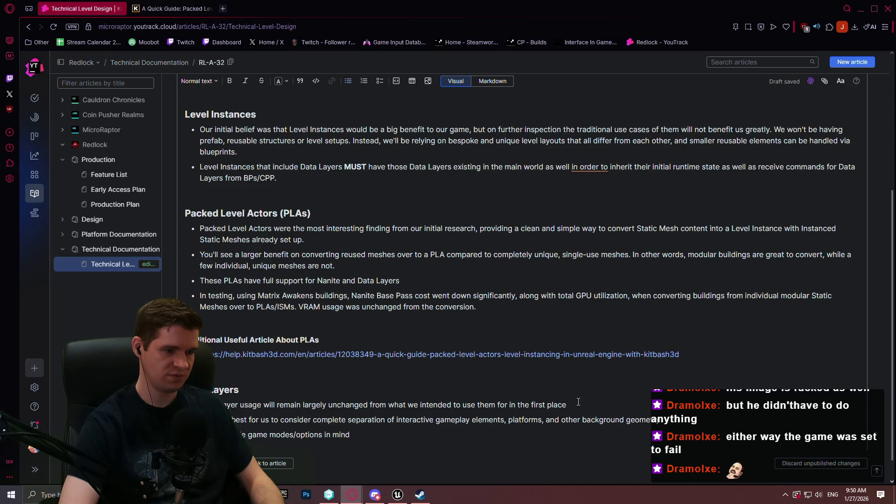
{"action": "type", "text": ", having"}
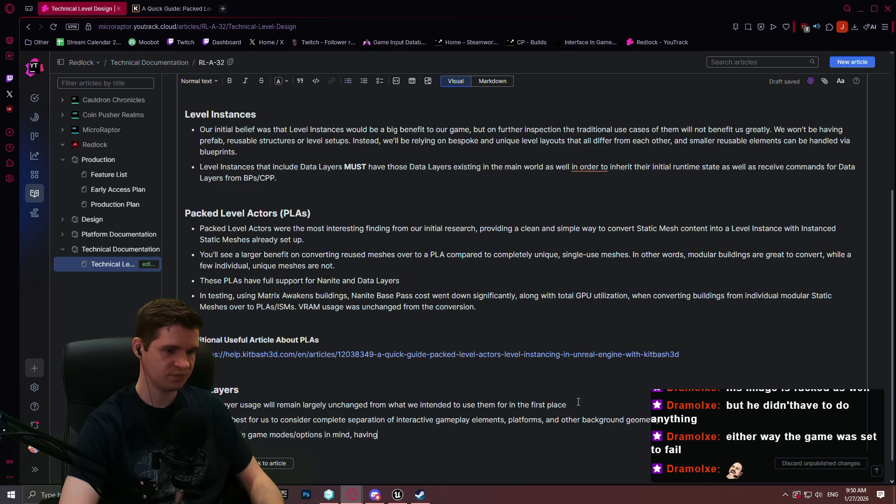
{"action": "type", "text": " platforms in their do"}
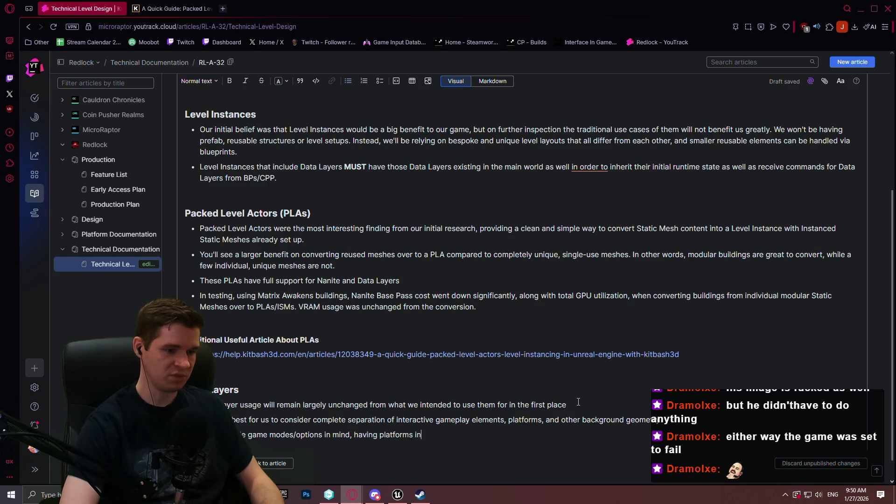
{"action": "key", "text": "BackSpace"}
{"action": "key", "text": "BackSpace"}
{"action": "type", "text": "own"}
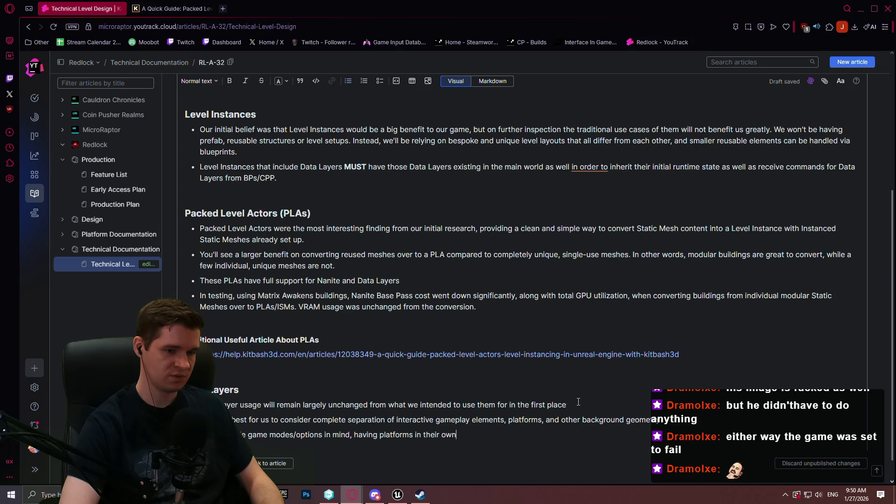
{"action": "type", "text": " data Layer will"}
{"action": "type", "text": " al"}
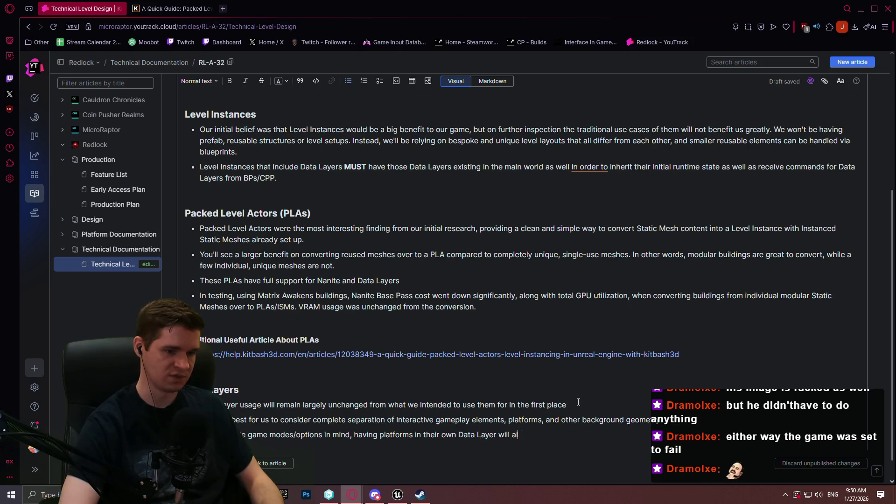
{"action": "type", "text": "low us to easi"}
{"action": "type", "text": "ly switch out "}
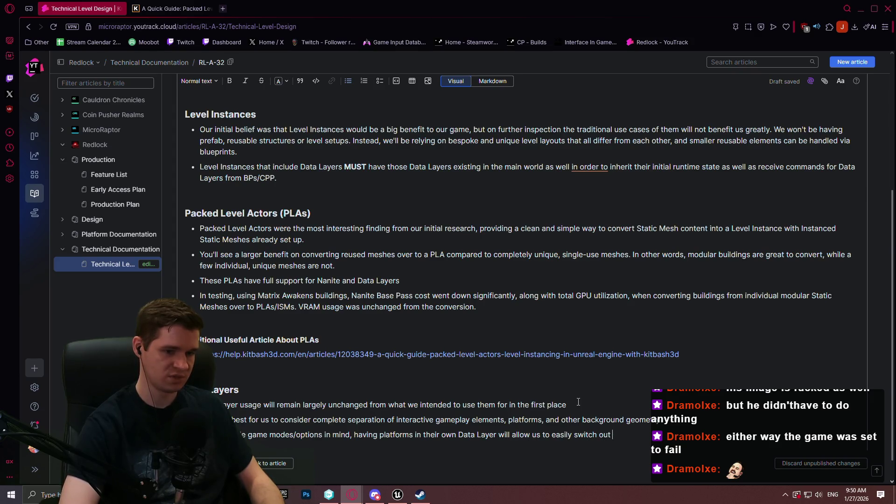
{"action": "type", "text": "platform"}
{"action": "type", "text": "ing"}
{"action": "type", "text": " on"}
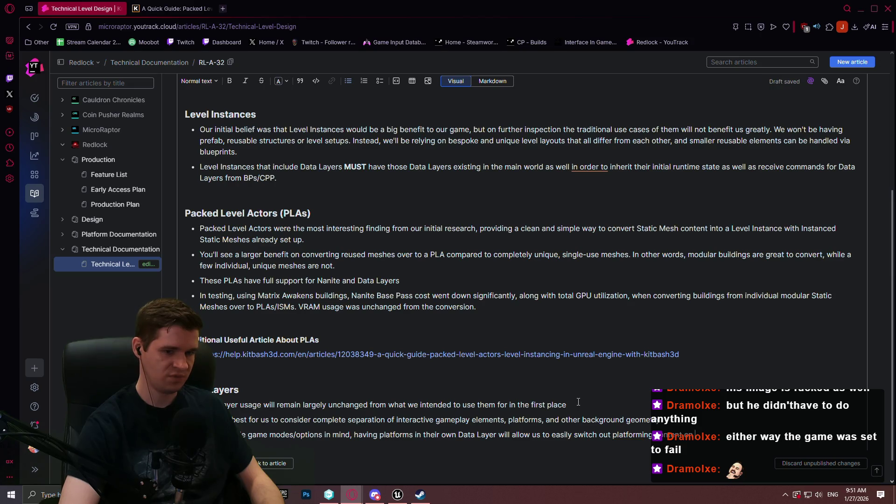
{"action": "type", "text": "the fly, even"}
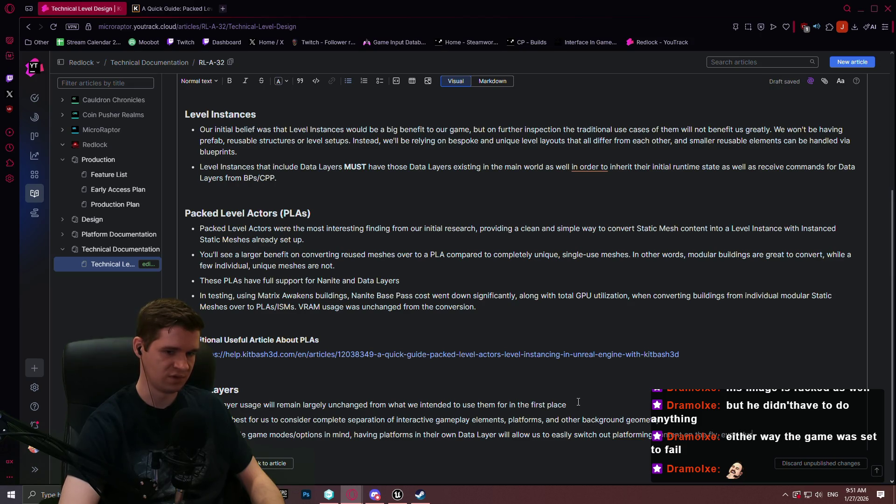
{"action": "type", "text": " dur"}
{"action": "type", "text": " gam"}
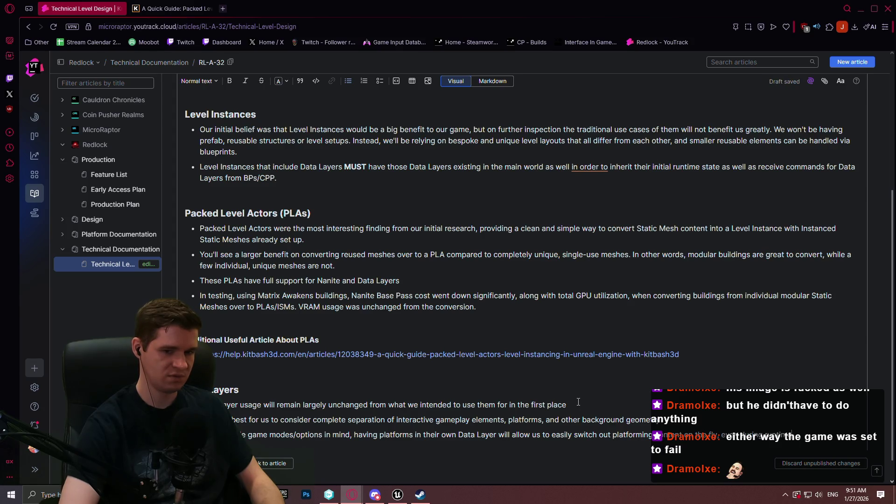
{"action": "key", "text": "alt+Tab"}
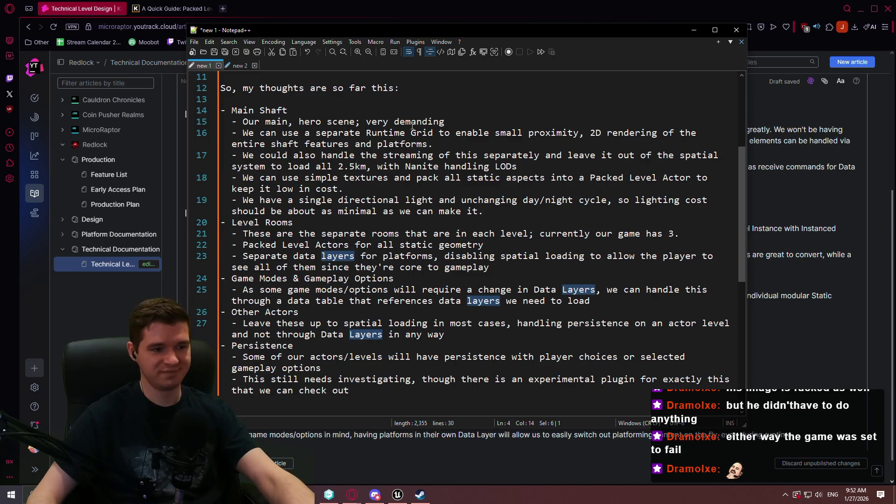
{"action": "left_click", "coordinate": [401, 8]}
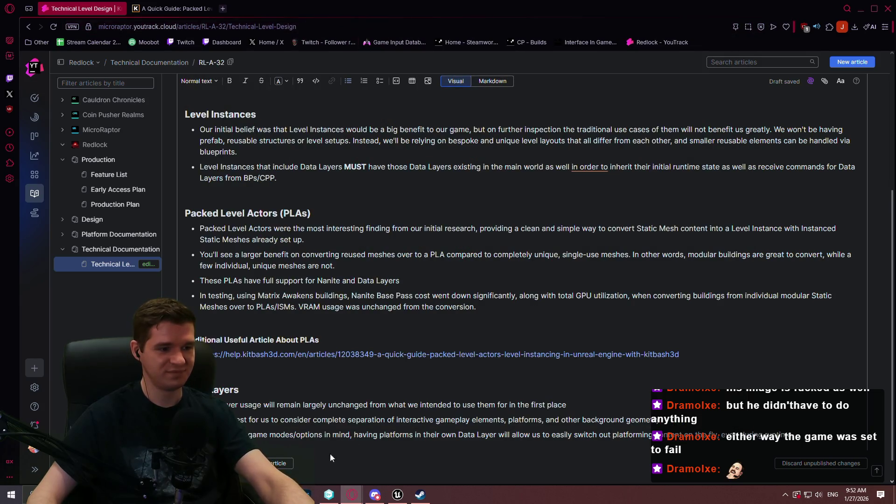
{"action": "scroll", "coordinate": [602, 345], "scroll_direction": "down", "scroll_amount": 1}
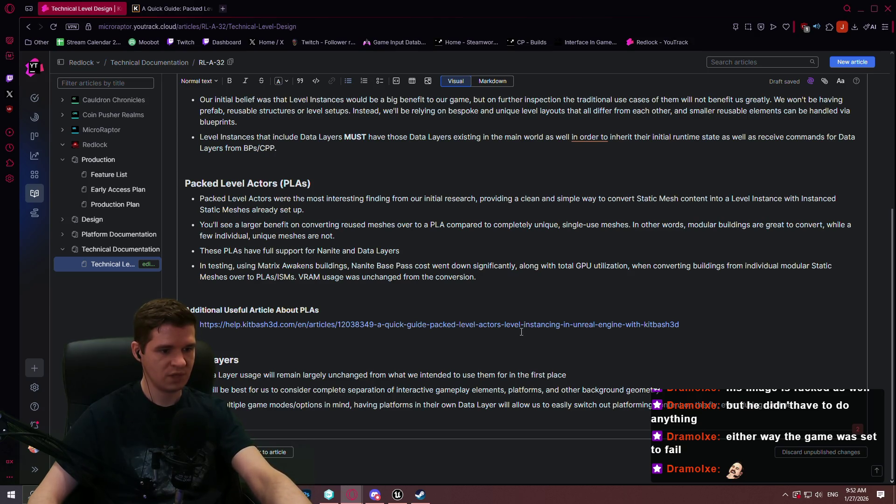
{"action": "left_click", "coordinate": [397, 495]}
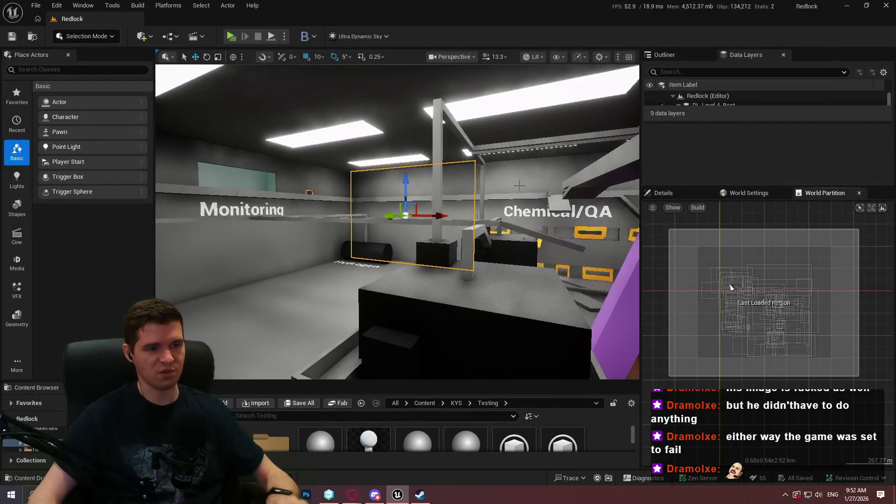
{"action": "double_click", "coordinate": [723, 283]}
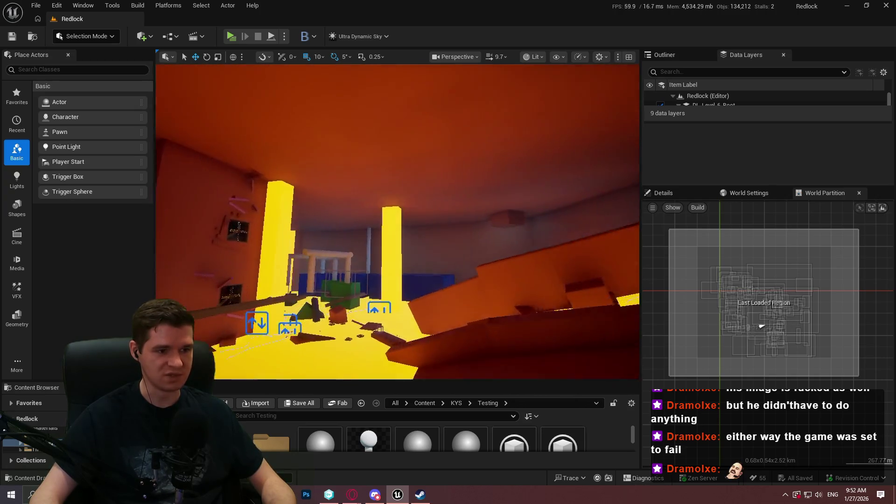
{"action": "scroll", "coordinate": [398, 222], "scroll_direction": "up", "scroll_amount": 3}
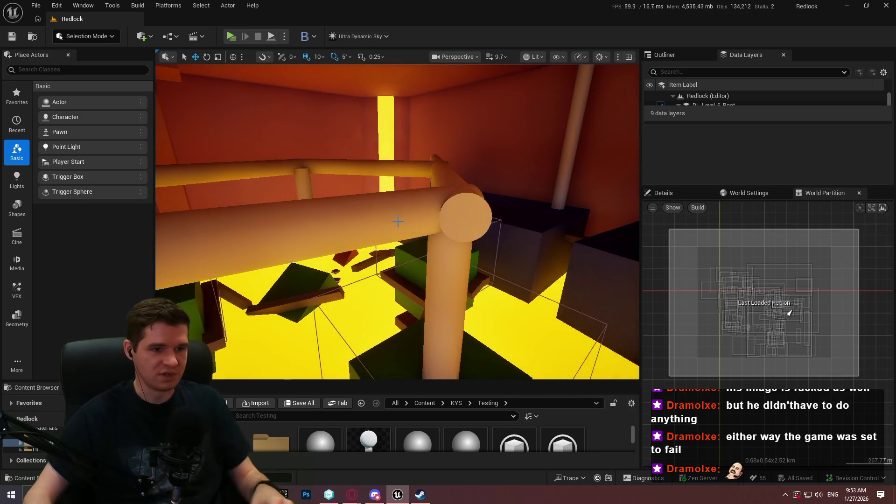
{"action": "mouse_move", "coordinate": [490, 184]}
{"action": "left_mouse_down"}
{"action": "mouse_move", "coordinate": [491, 261]}
{"action": "mouse_move", "coordinate": [451, 182]}
{"action": "mouse_move", "coordinate": [504, 172]}
{"action": "left_mouse_up"}
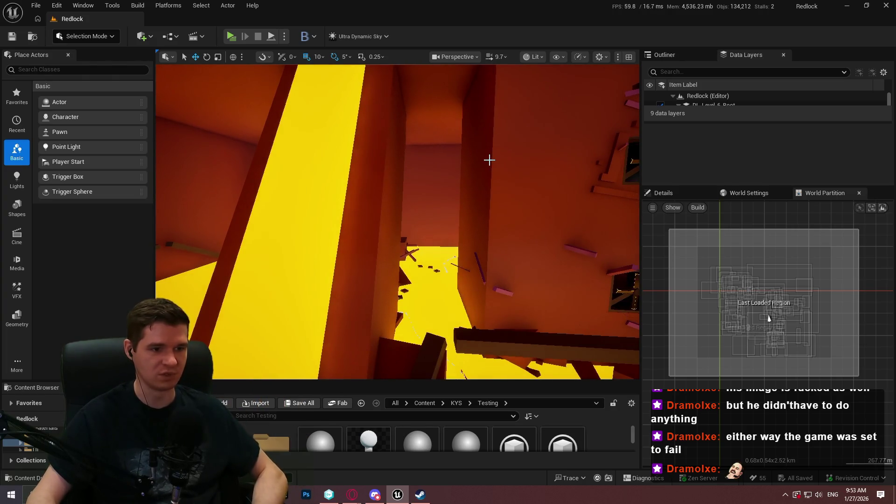
{"action": "left_click_drag", "start_coordinate": [516, 204], "coordinate": [504, 201]}
{"action": "left_click_drag", "start_coordinate": [397, 221], "coordinate": [416, 215]}
{"action": "left_click_drag", "start_coordinate": [516, 174], "coordinate": [516, 174]}
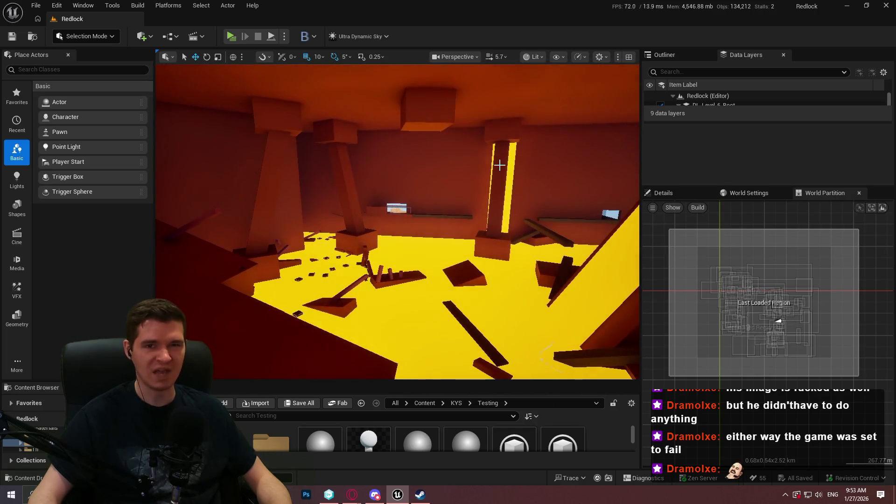
Make a new line below Data Layers a Heading 1
{"action": "key", "text": "alt+Tab"}
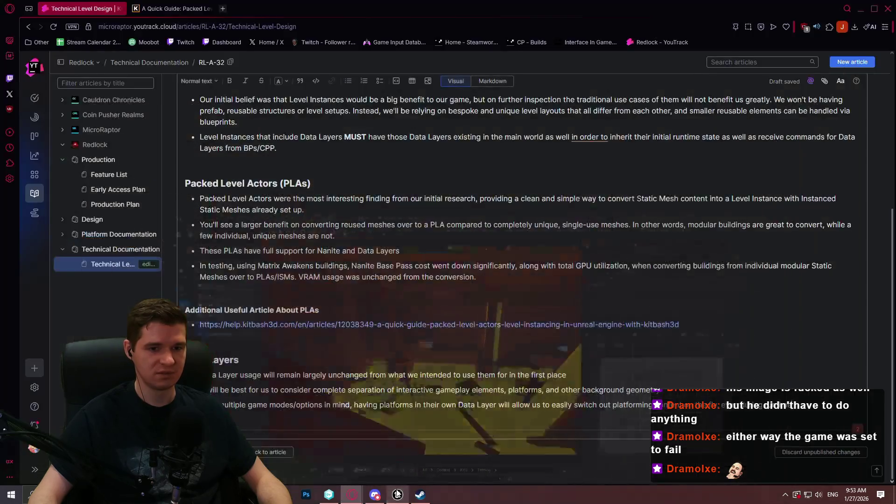
{"action": "left_click", "coordinate": [273, 452]}
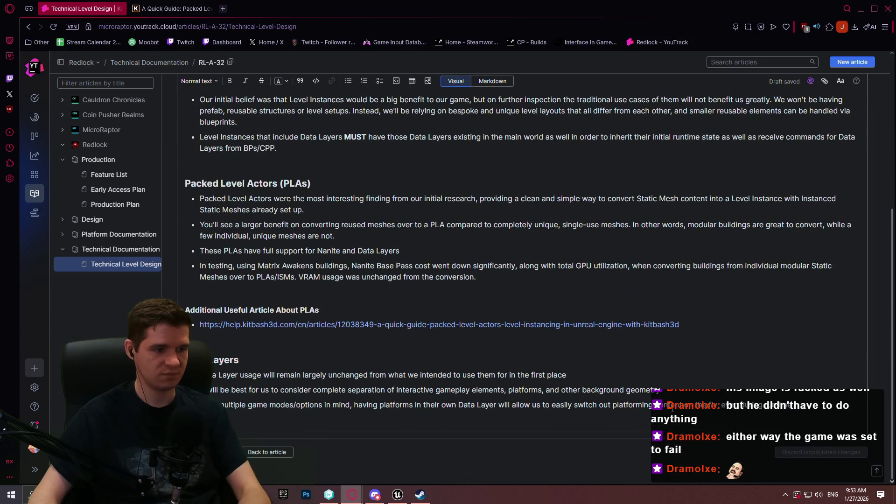
{"action": "scroll", "coordinate": [669, 384], "scroll_direction": "up", "scroll_amount": 1}
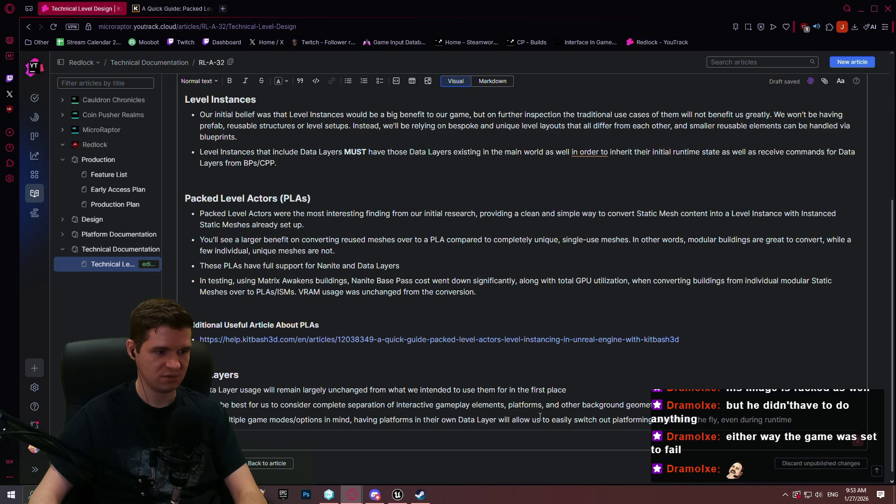
{"action": "scroll", "coordinate": [537, 411], "scroll_direction": "down", "scroll_amount": 3}
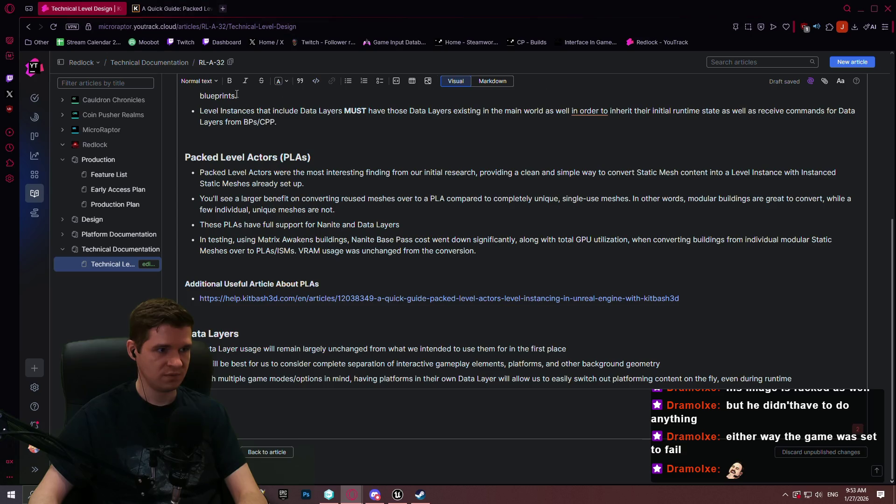
{"action": "left_click", "coordinate": [215, 84]}
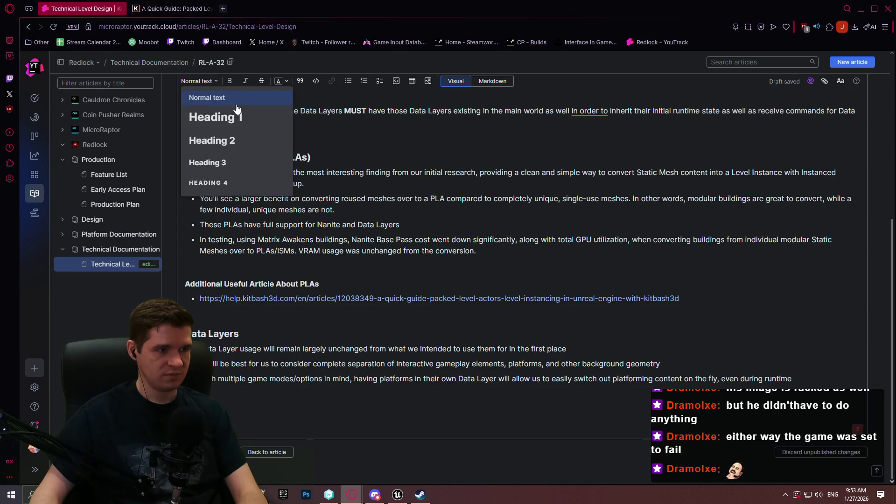
{"action": "left_click", "coordinate": [220, 116]}
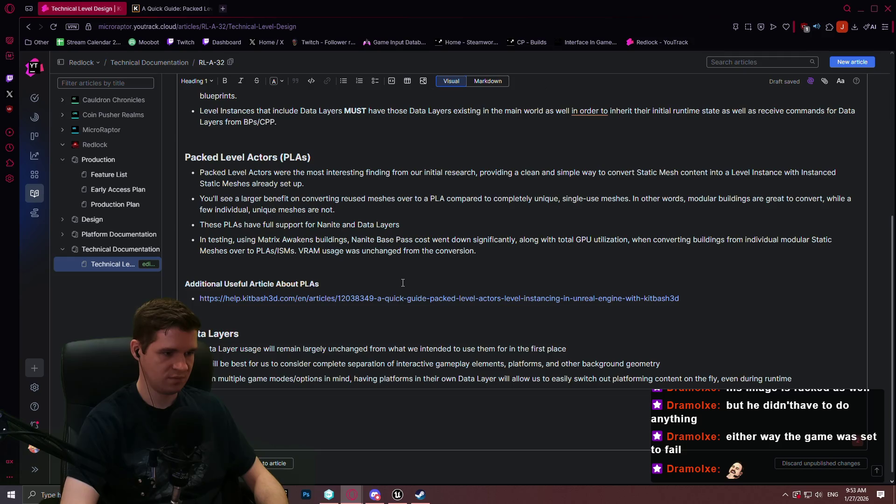
Switch the article between Markdown and Visual views, ending on raw Markdown, then bring up the Notepad++ notes
{"action": "scroll", "coordinate": [372, 208], "scroll_direction": "up", "scroll_amount": 5}
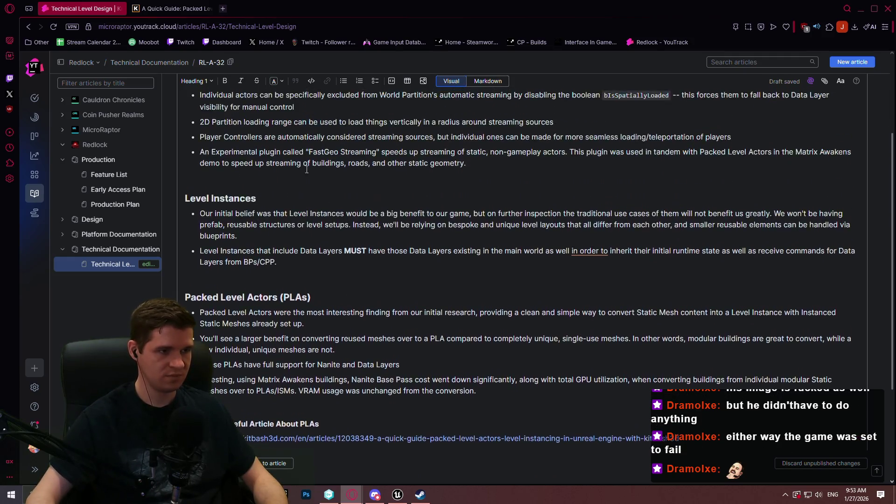
{"action": "scroll", "coordinate": [285, 174], "scroll_direction": "down", "scroll_amount": 4}
{"action": "scroll", "coordinate": [285, 173], "scroll_direction": "down", "scroll_amount": 1}
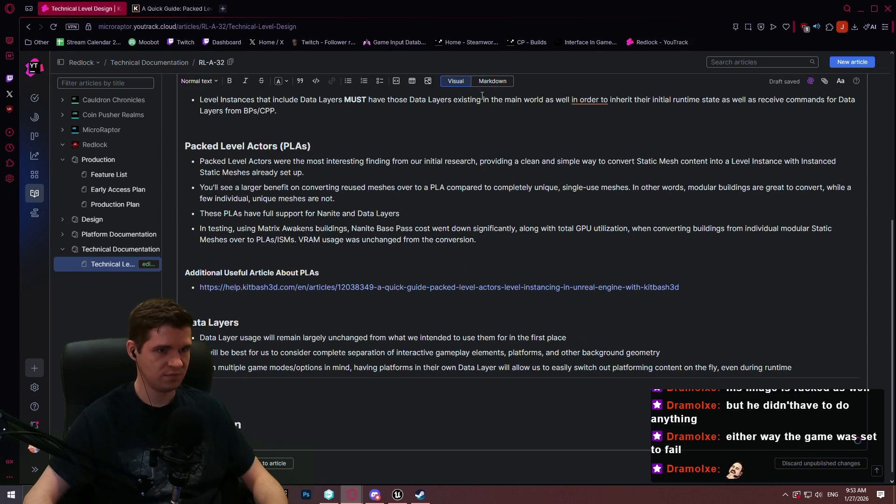
{"action": "left_click", "coordinate": [488, 81]}
{"action": "scroll", "coordinate": [429, 174], "scroll_direction": "down", "scroll_amount": 1}
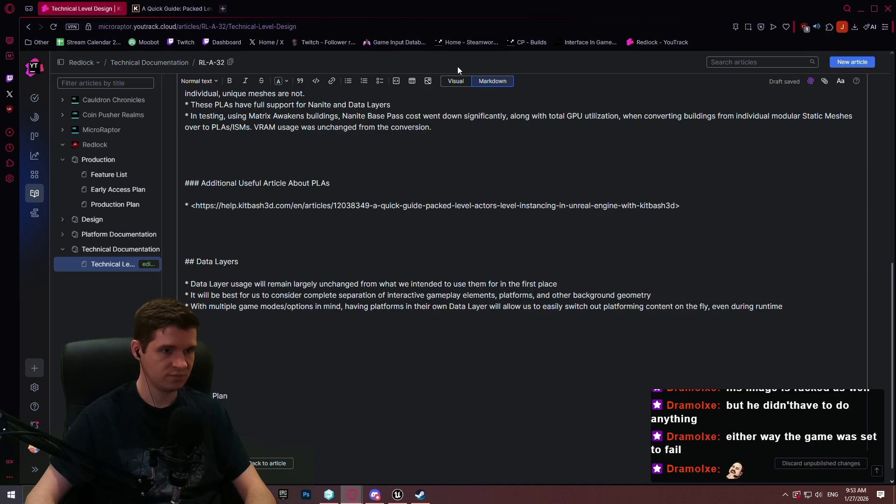
{"action": "left_click", "coordinate": [456, 80]}
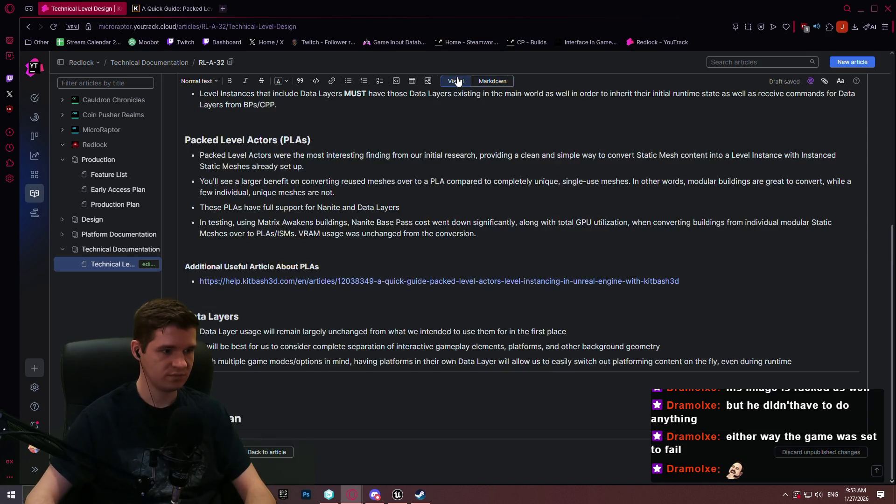
{"action": "left_click", "coordinate": [495, 82]}
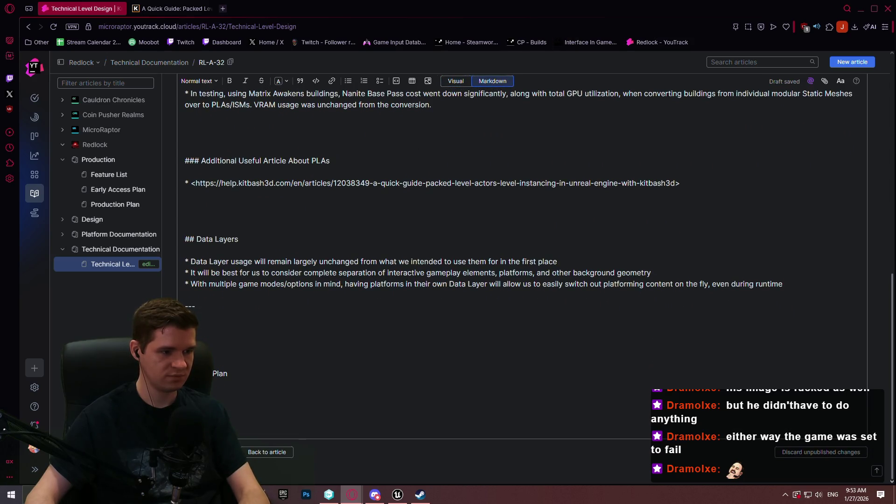
{"action": "scroll", "coordinate": [232, 425], "scroll_direction": "up", "scroll_amount": 1}
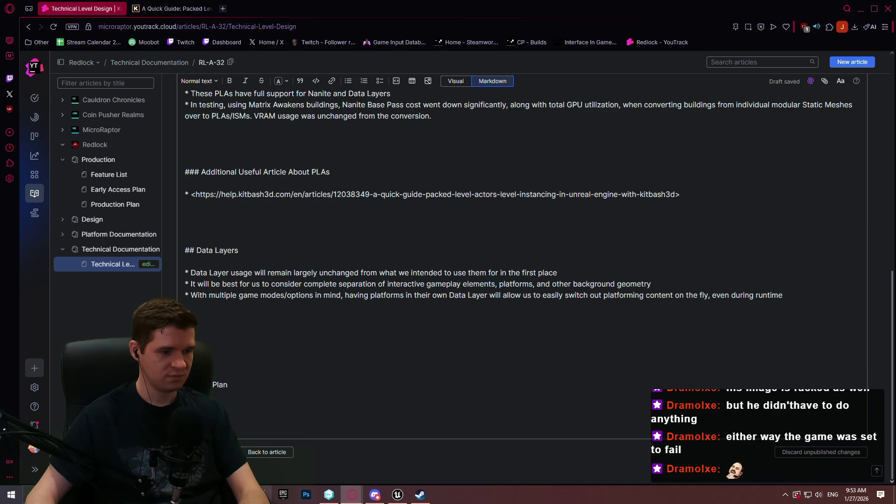
{"action": "key", "text": "alt+Tab"}
{"action": "scroll", "coordinate": [416, 256], "scroll_direction": "down", "scroll_amount": 2}
Scroll through the research notes, then open the Production Plan article in YouTrack
{"action": "scroll", "coordinate": [416, 256], "scroll_direction": "up", "scroll_amount": 1}
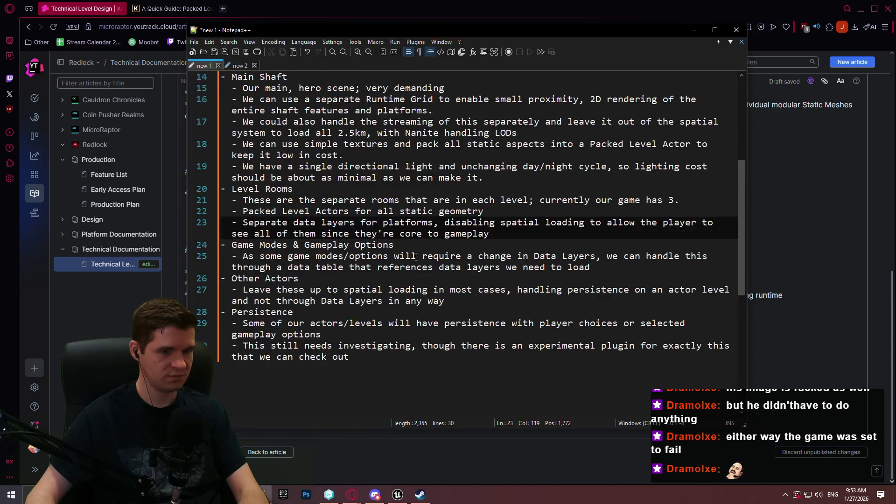
{"action": "scroll", "coordinate": [416, 257], "scroll_direction": "up", "scroll_amount": 4}
{"action": "scroll", "coordinate": [421, 252], "scroll_direction": "down", "scroll_amount": 3}
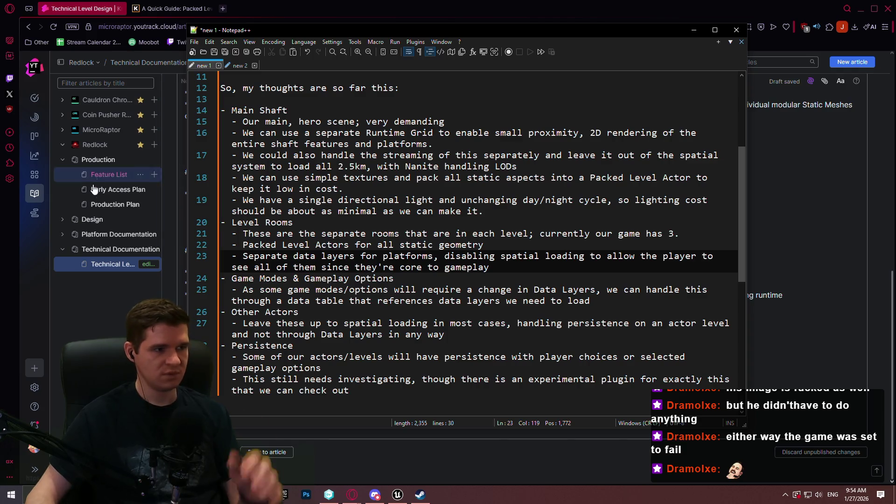
{"action": "left_click", "coordinate": [114, 204]}
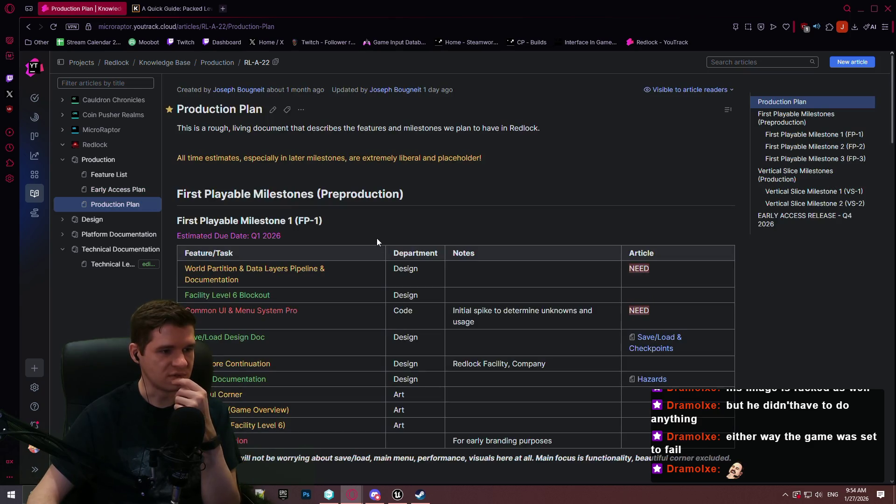
Look over the Production Plan milestone table and the notes, then open the Feature List article
{"action": "scroll", "coordinate": [374, 237], "scroll_direction": "down", "scroll_amount": 2}
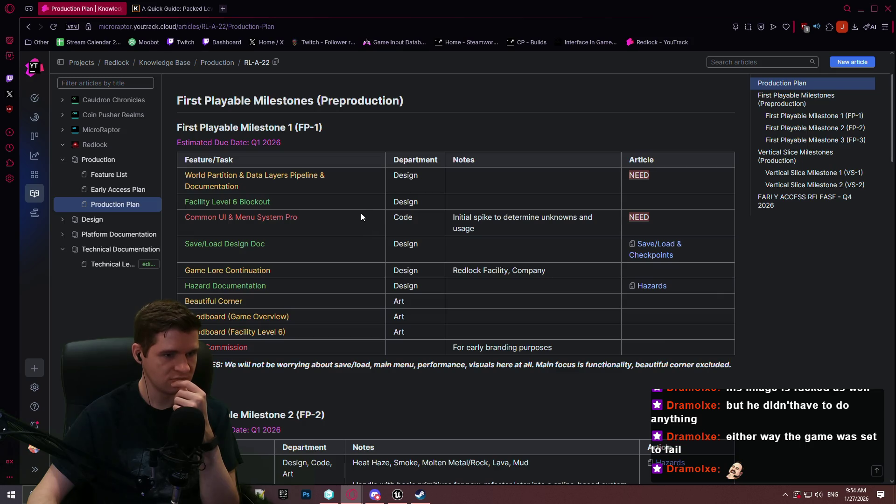
{"action": "scroll", "coordinate": [360, 211], "scroll_direction": "down", "scroll_amount": 6}
{"action": "scroll", "coordinate": [332, 193], "scroll_direction": "down", "scroll_amount": 2}
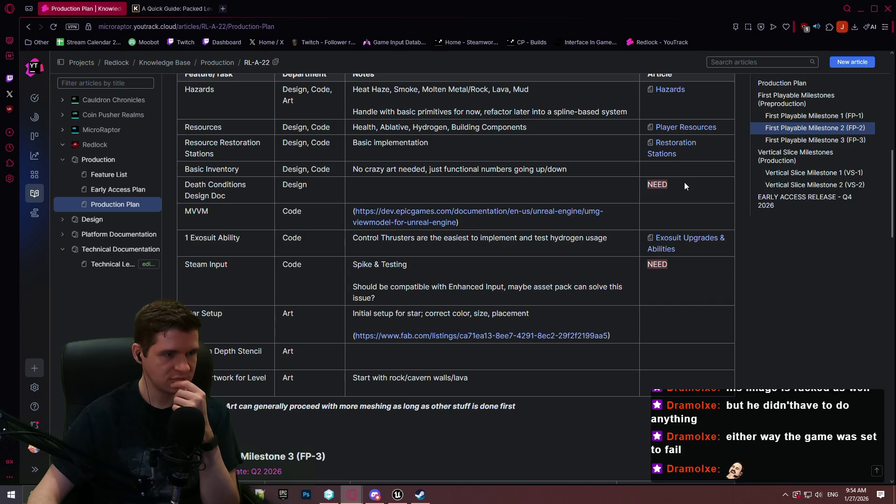
{"action": "scroll", "coordinate": [685, 182], "scroll_direction": "up", "scroll_amount": 1}
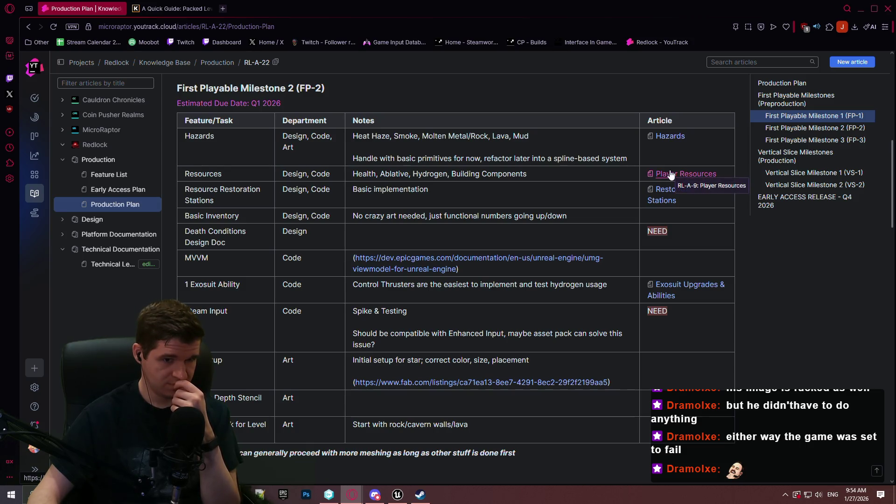
{"action": "key", "text": "alt+Tab"}
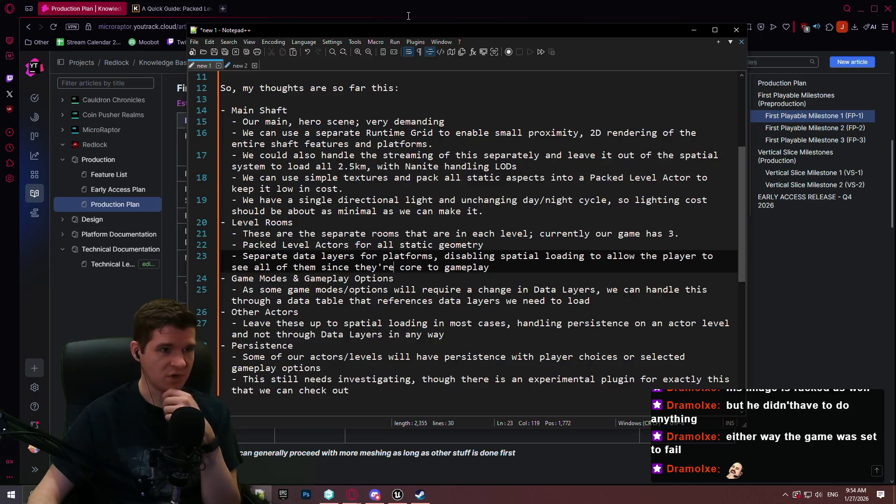
{"action": "key", "text": "alt+Tab"}
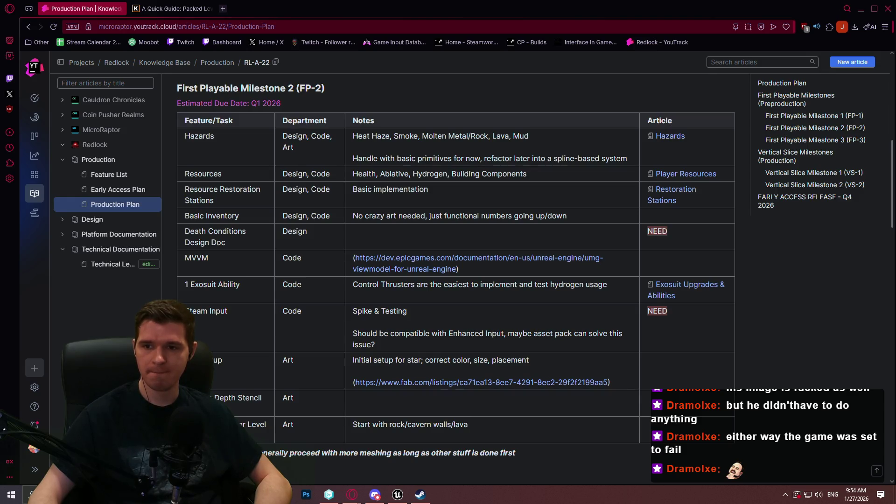
{"action": "left_click", "coordinate": [100, 175]}
Open the Technical Level Design article and edit it in the Visual editor
{"action": "left_click", "coordinate": [97, 194]}
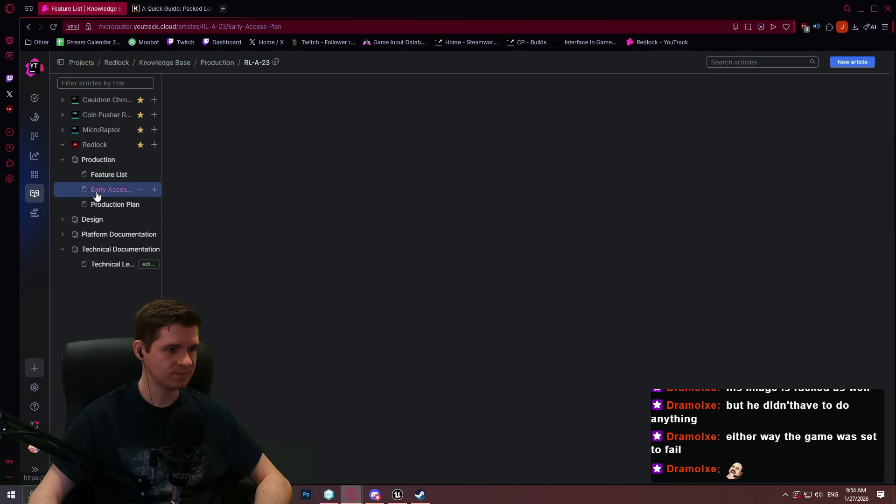
{"action": "left_click", "coordinate": [96, 205]}
{"action": "left_click", "coordinate": [122, 263]}
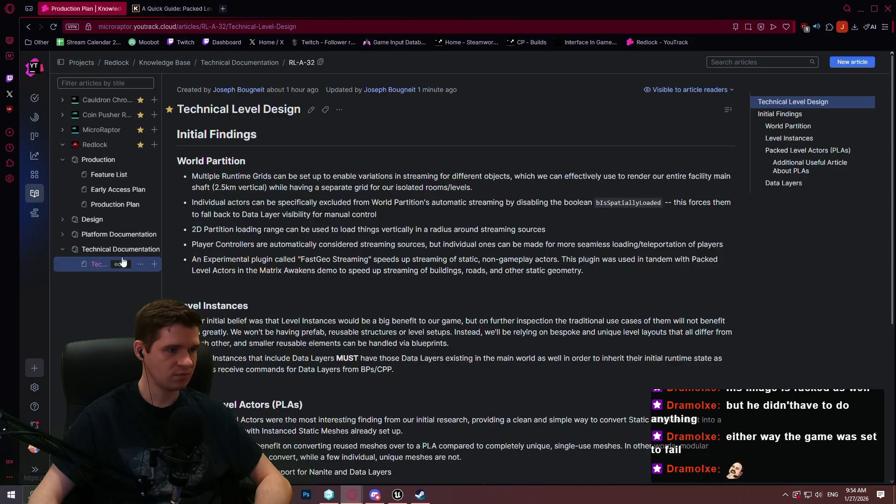
{"action": "left_click", "coordinate": [310, 110]}
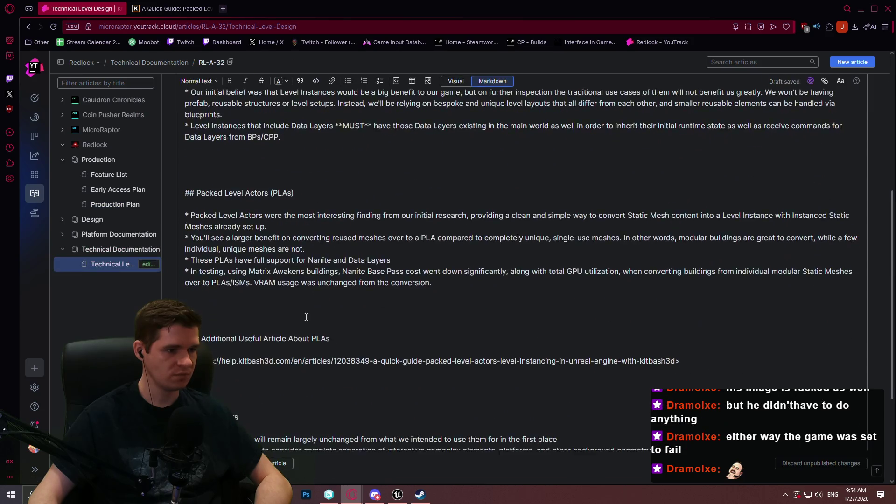
{"action": "scroll", "coordinate": [306, 317], "scroll_direction": "down", "scroll_amount": 2}
{"action": "scroll", "coordinate": [232, 406], "scroll_direction": "down", "scroll_amount": 2}
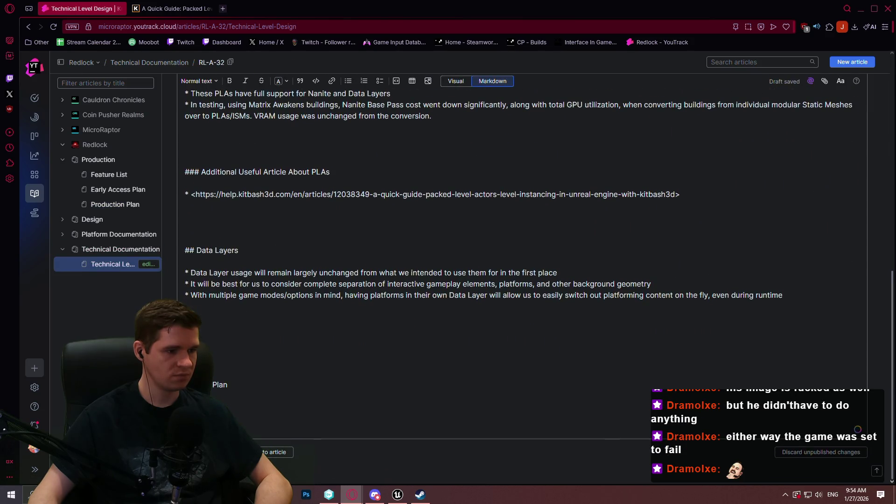
{"action": "left_click", "coordinate": [456, 81]}
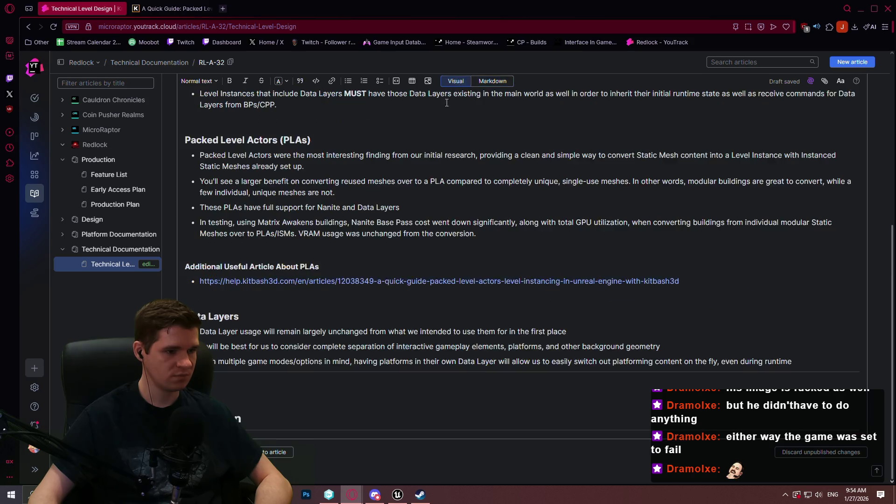
Format the plan line and the stories line at the article's end as Heading 2
{"action": "left_click", "coordinate": [553, 425]}
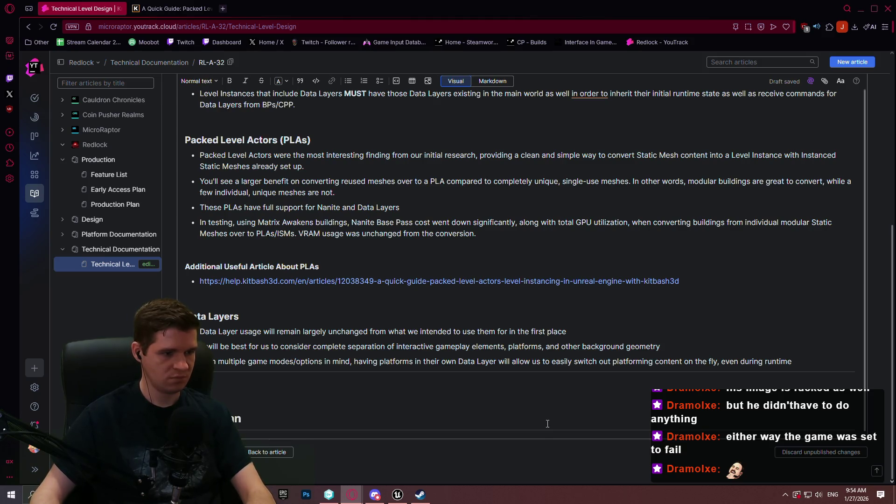
{"action": "left_click", "coordinate": [199, 81]}
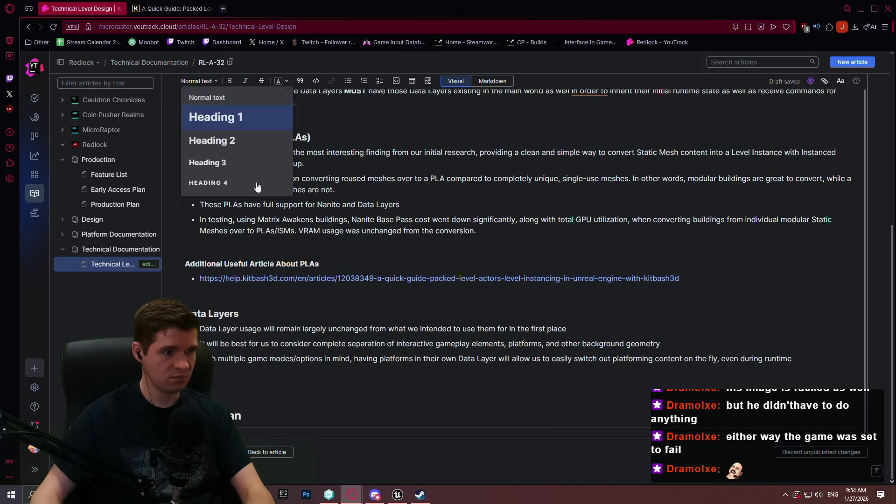
{"action": "left_click", "coordinate": [232, 142]}
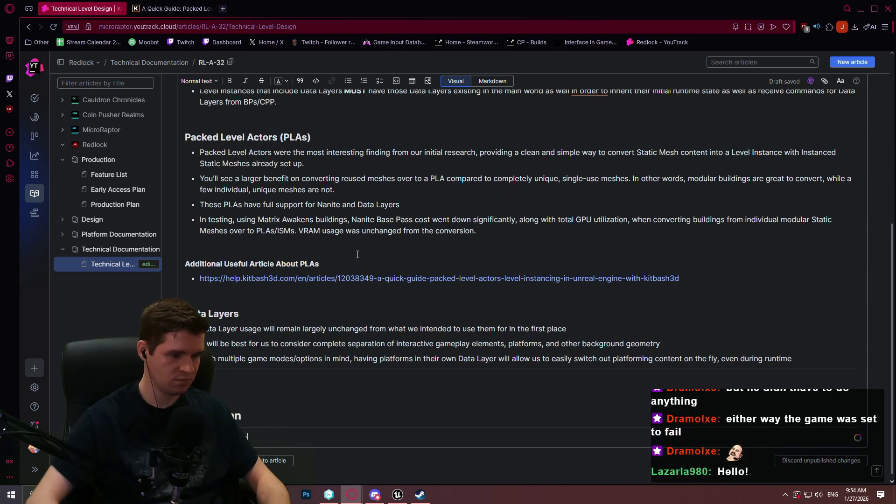
{"action": "scroll", "coordinate": [268, 391], "scroll_direction": "down", "scroll_amount": 1}
{"action": "double_click", "coordinate": [243, 430]}
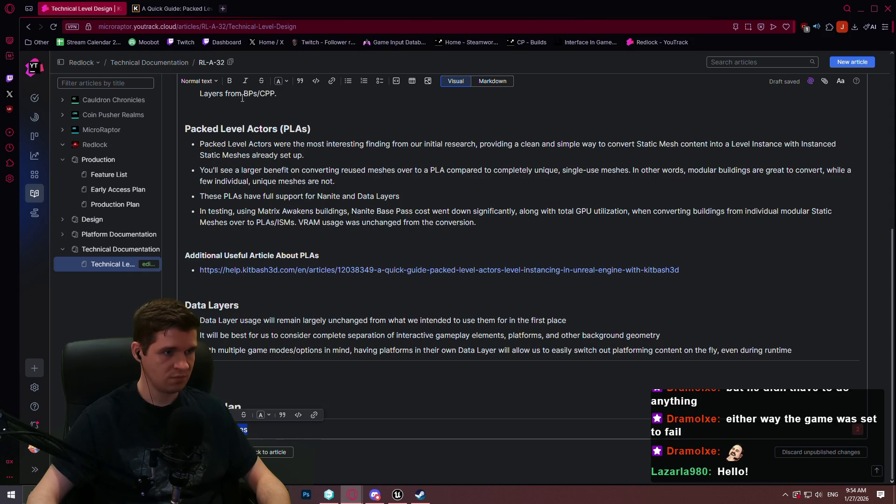
{"action": "left_click", "coordinate": [203, 83]}
{"action": "left_click", "coordinate": [234, 141]}
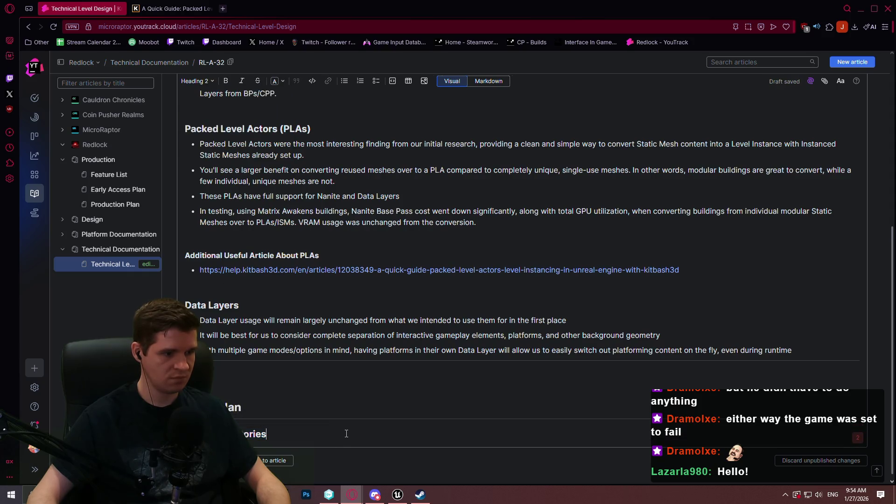
{"action": "left_click", "coordinate": [357, 425]}
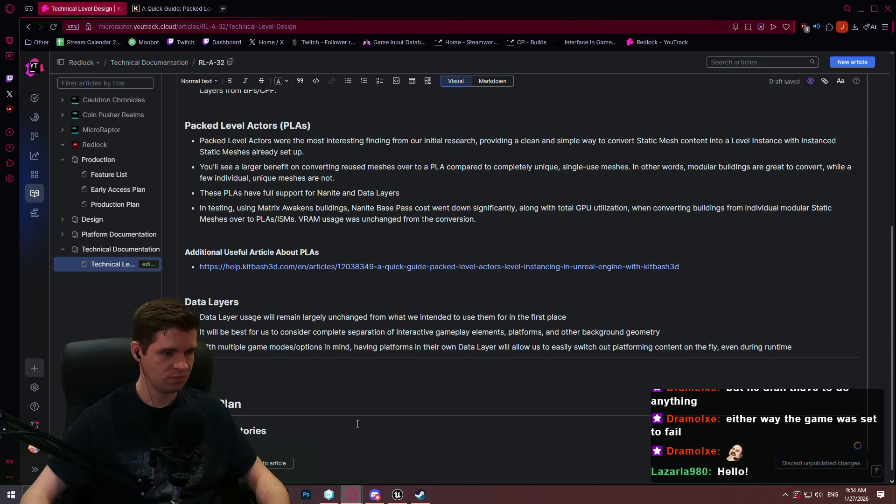
{"action": "scroll", "coordinate": [357, 380], "scroll_direction": "down", "scroll_amount": 2}
{"action": "scroll", "coordinate": [373, 334], "scroll_direction": "up", "scroll_amount": 8}
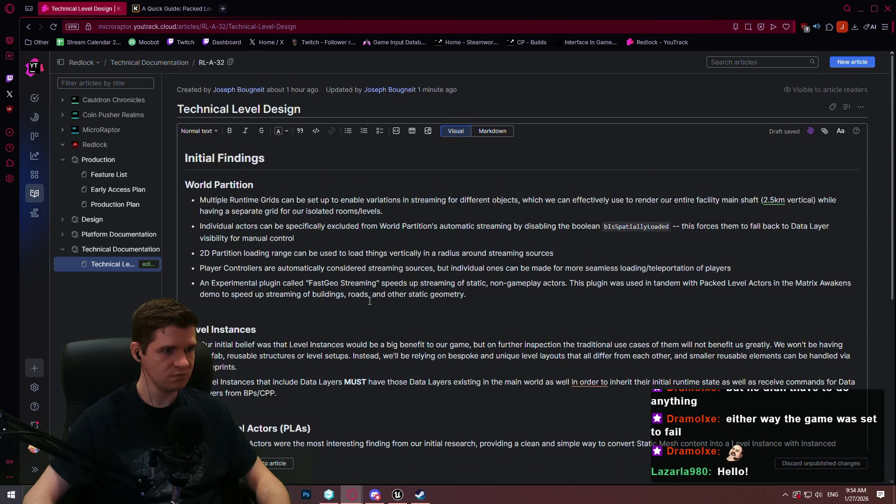
Type the developer story about iterating on levels without disturbing others, then start a second story line
{"action": "scroll", "coordinate": [368, 290], "scroll_direction": "down", "scroll_amount": 8}
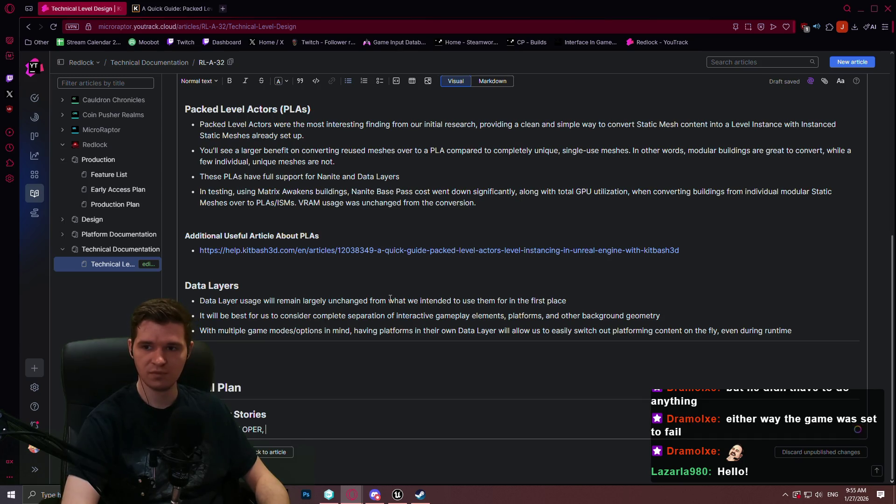
{"action": "type", "text": "I want "}
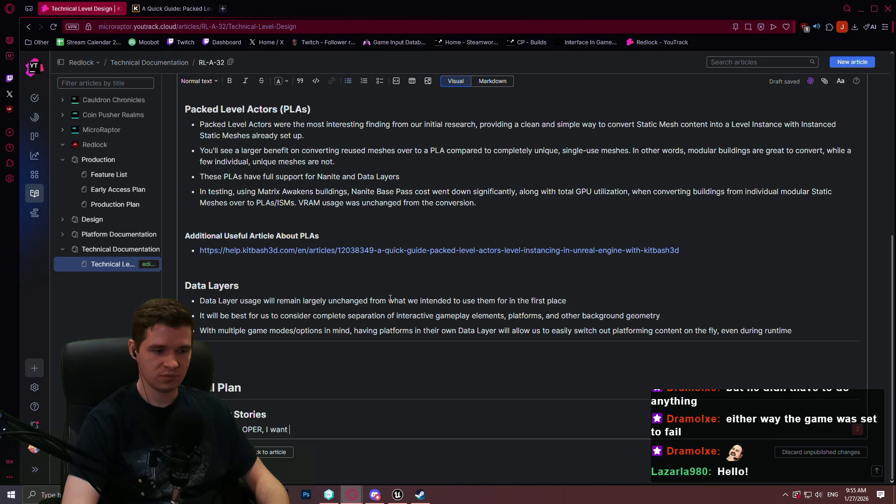
{"action": "type", "text": "to be able to easily iterate upo"}
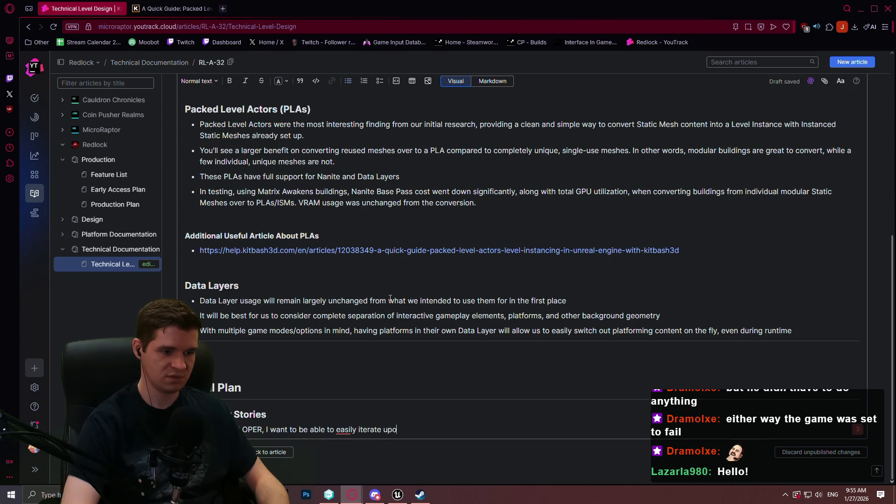
{"action": "type", "text": "without disturbing others"}
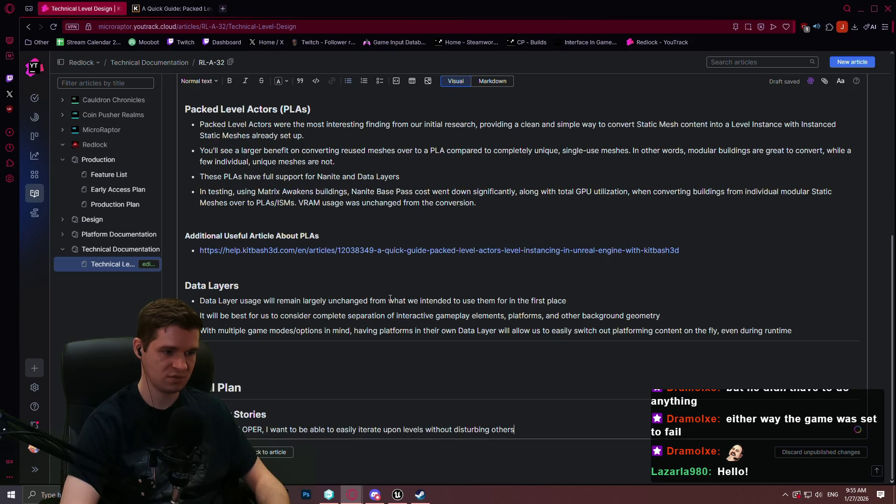
{"action": "key", "text": "Return"}
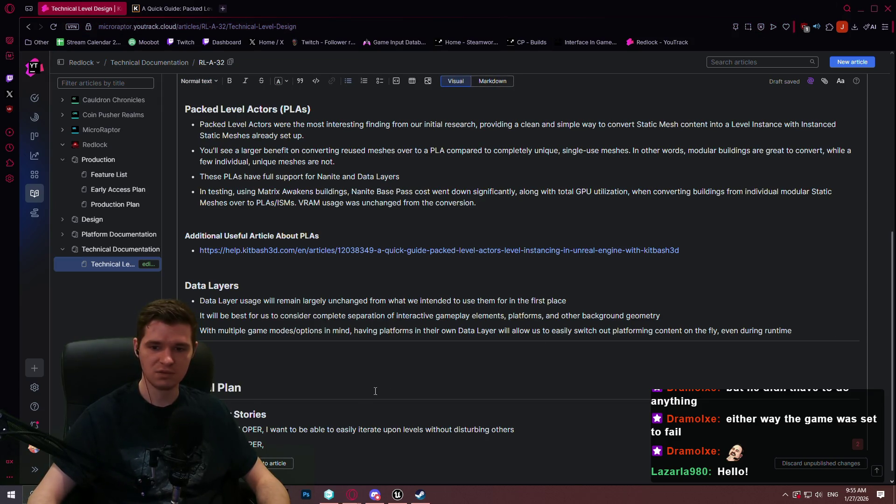
{"action": "left_click", "coordinate": [327, 402]}
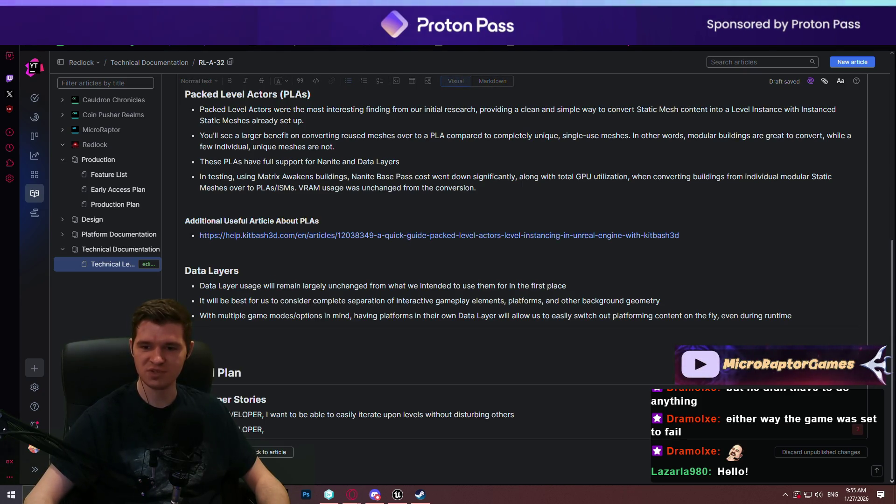
Finish the developer story about switching between level layouts on the fly
{"action": "key", "text": "super+d"}
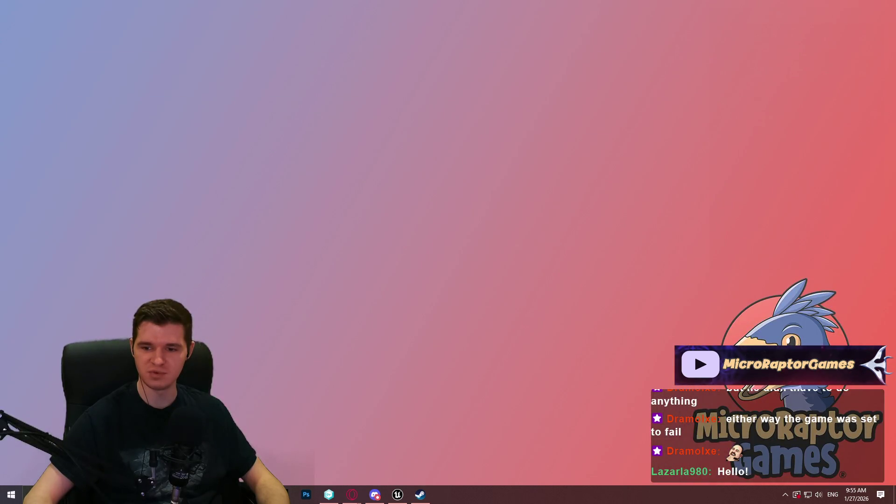
{"action": "key", "text": "super+d"}
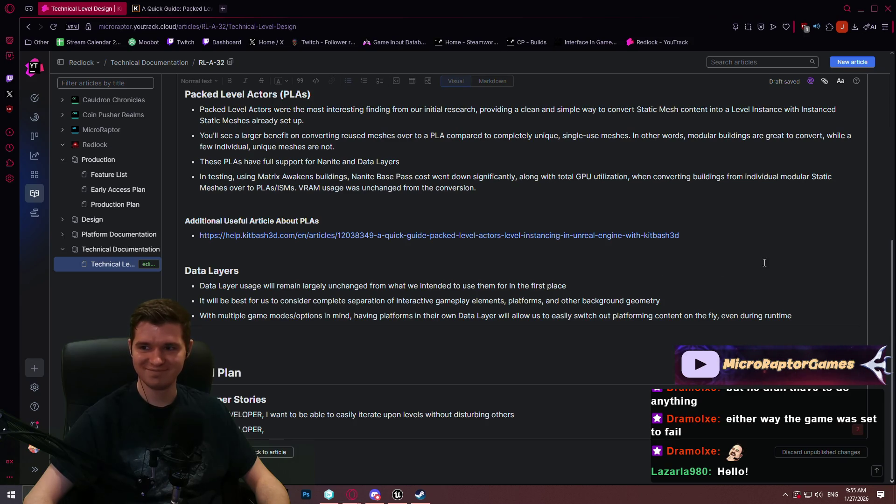
{"action": "left_click", "coordinate": [328, 431]}
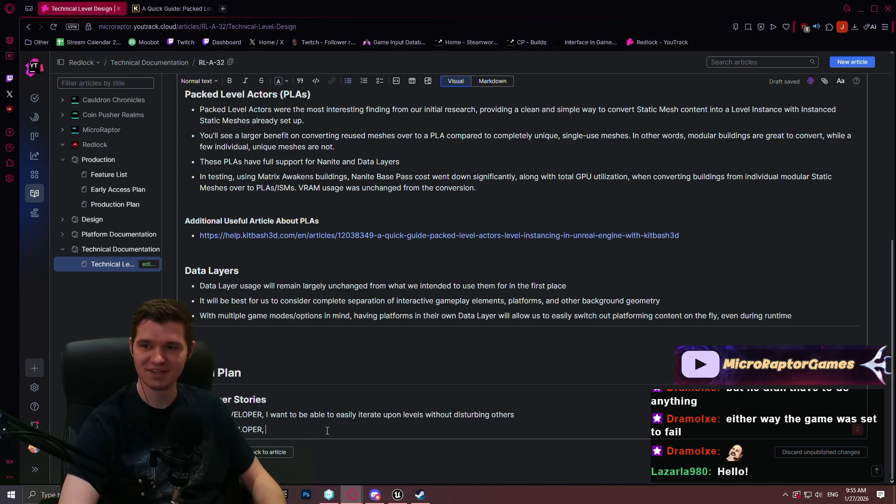
{"action": "type", "text": "I want t"}
{"action": "type", "text": "o b"}
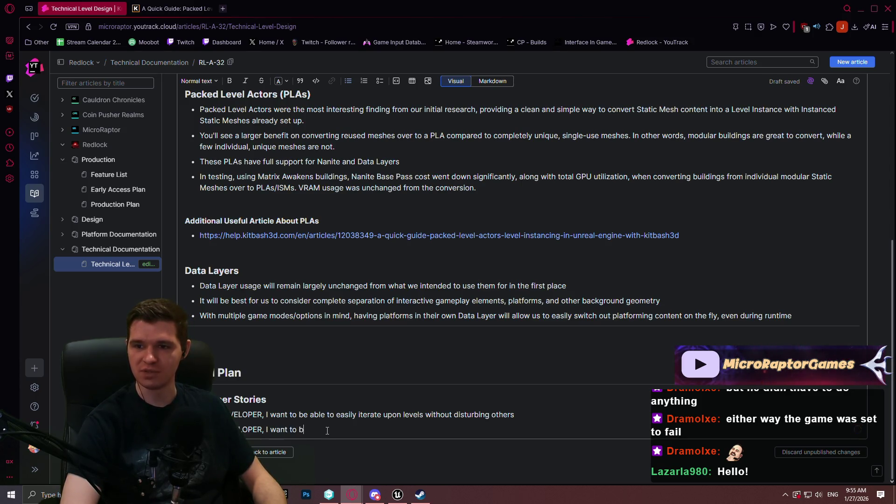
{"action": "type", "text": "e abl"}
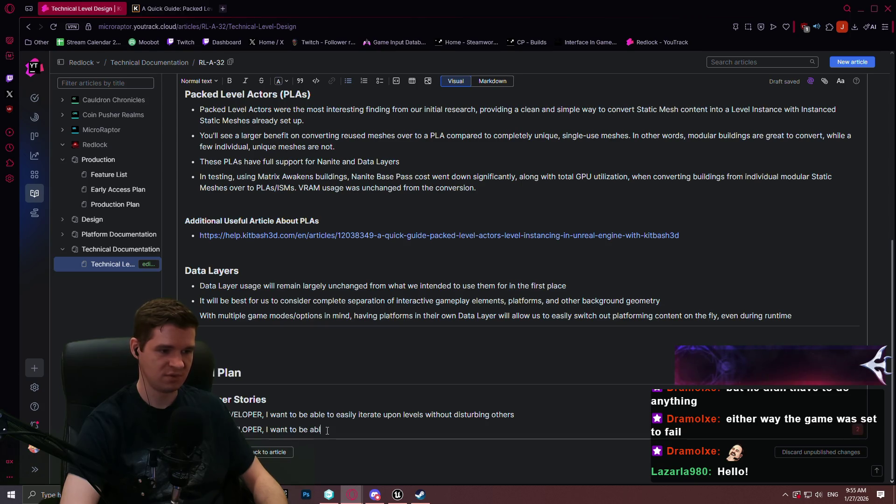
{"action": "type", "text": "e to switch "}
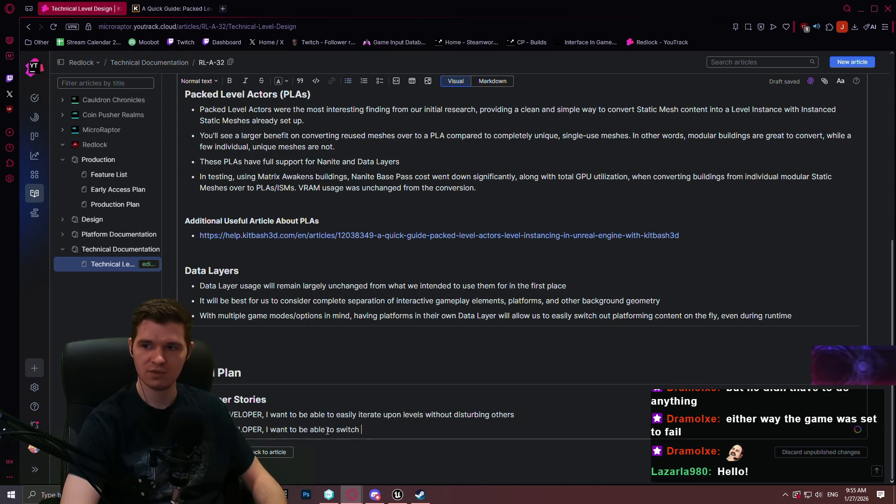
{"action": "type", "text": "between level la"}
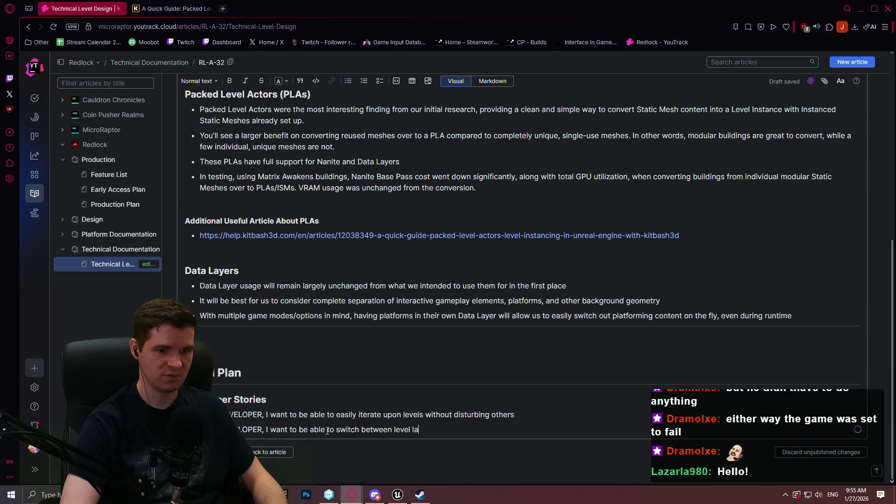
{"action": "type", "text": "youts "}
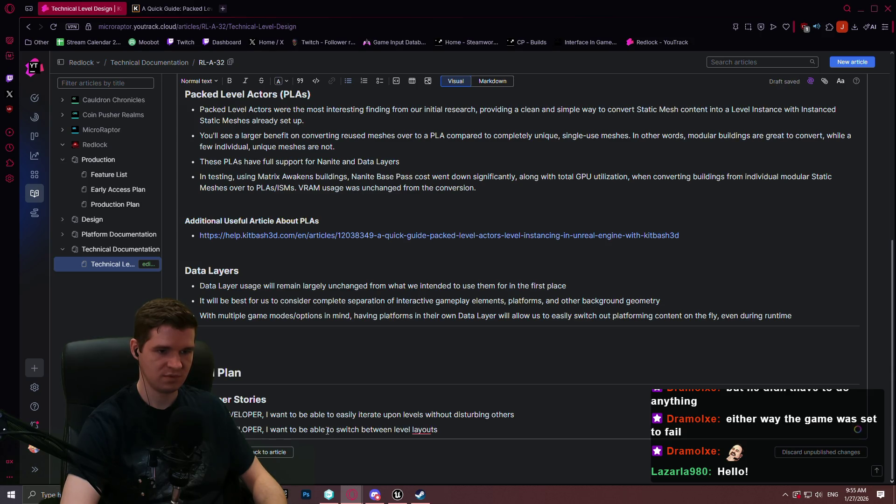
{"action": "type", "text": "on the fly during runtime"}
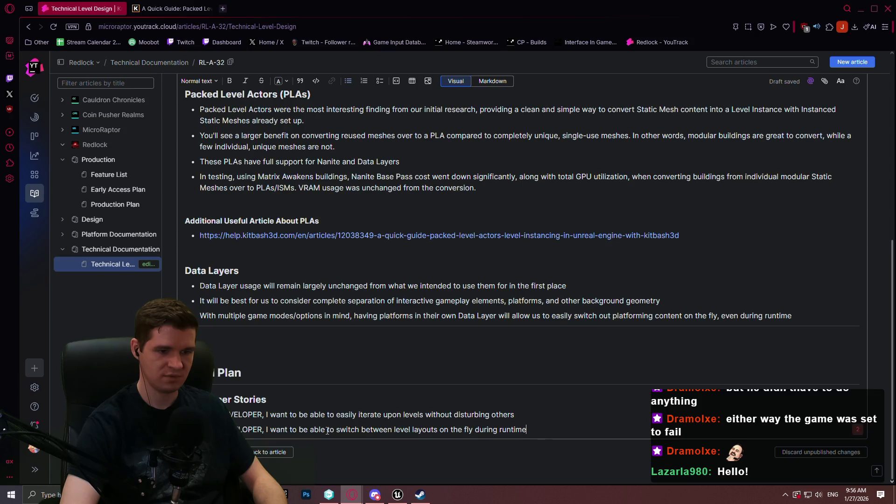
{"action": "key", "text": "Return"}
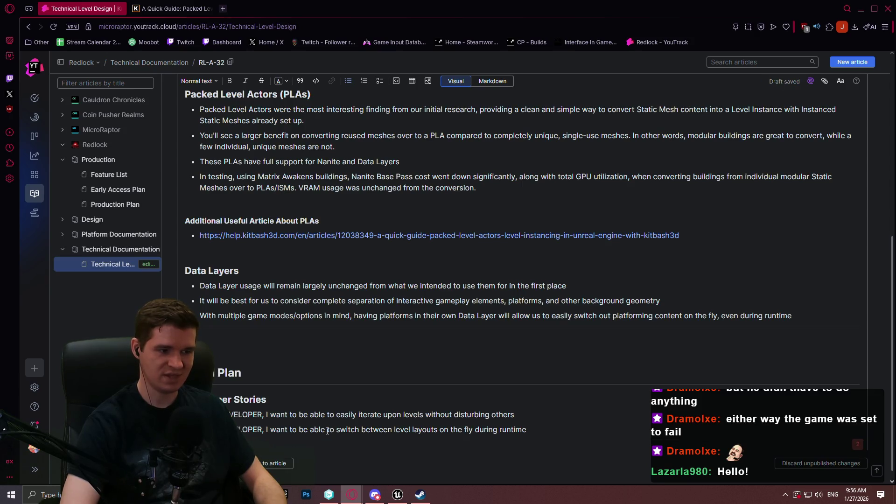
Add a developer story wanting great streaming performance and level loading as seamless as possible
{"action": "type", "text": "PER I want to ensure"}
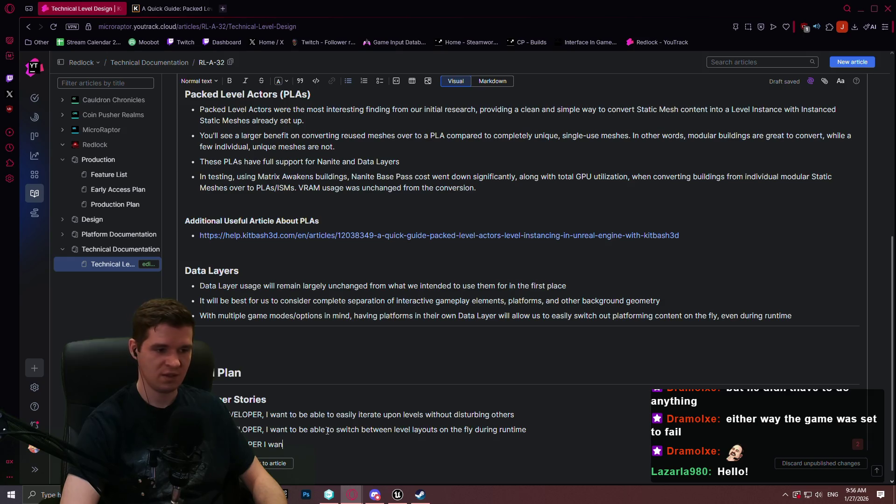
{"action": "type", "text": " that "}
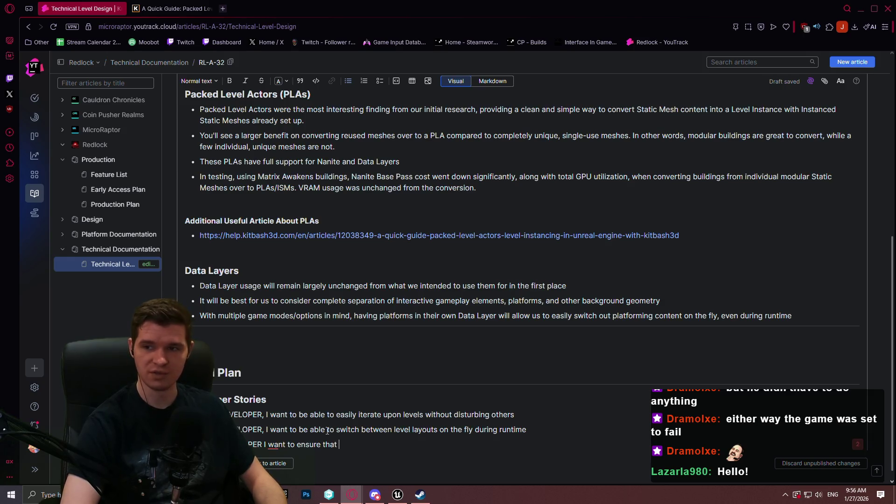
{"action": "type", "text": "streaming perform"}
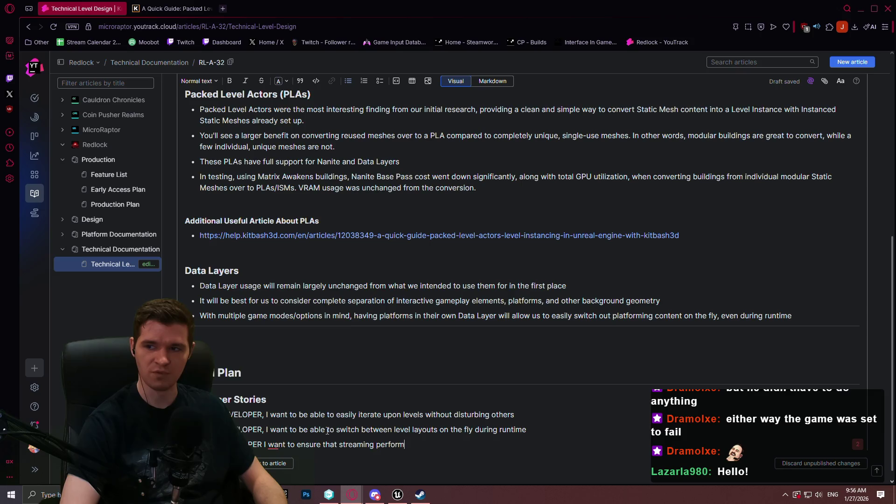
{"action": "type", "text": "ance is great and "}
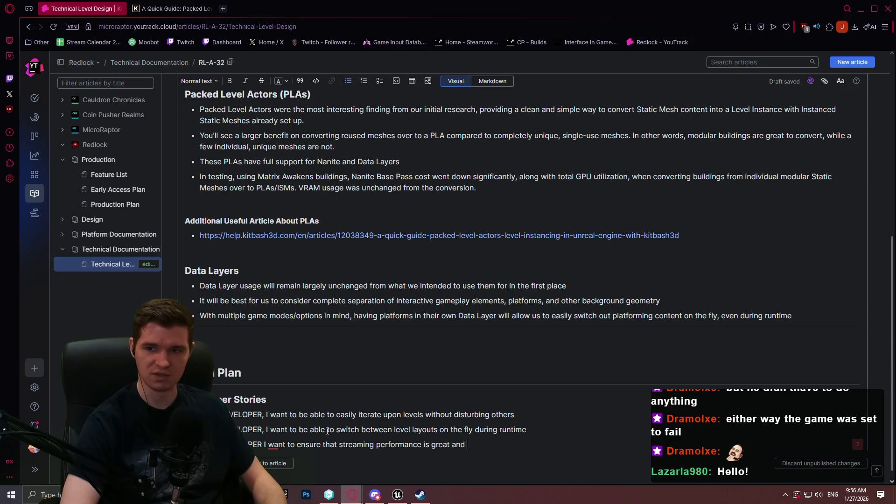
{"action": "type", "text": "level loading ias"}
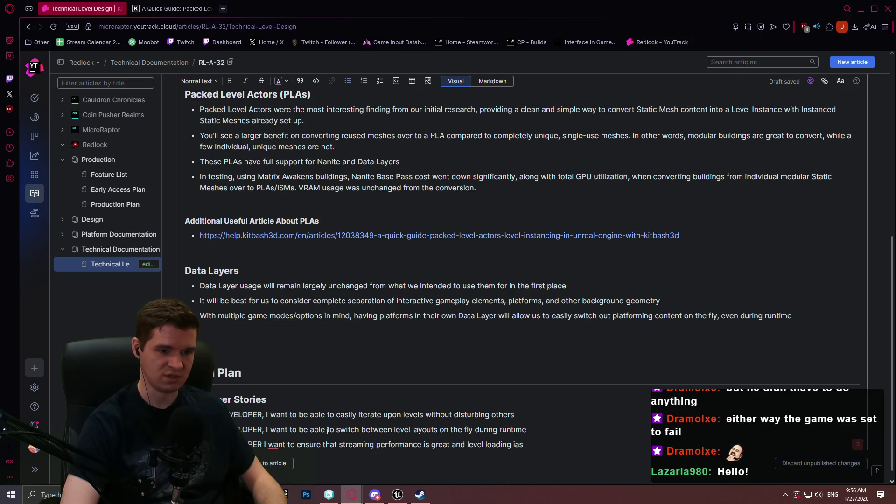
{"action": "key", "text": "BackSpace"}
{"action": "key", "text": "BackSpace"}
{"action": "key", "text": "BackSpace"}
{"action": "type", "text": "s as seamles s"}
{"action": "key", "text": "BackSpace"}
{"action": "key", "text": "BackSpace"}
{"action": "type", "text": "s as po"}
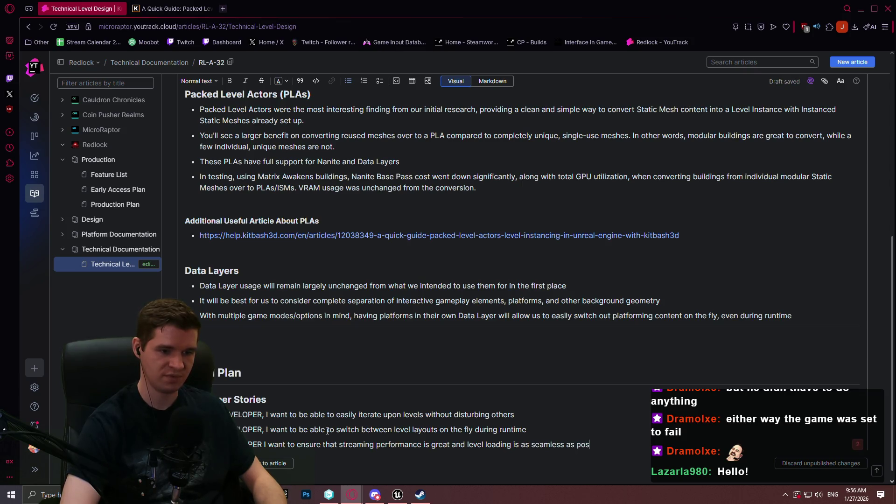
{"action": "type", "text": "sbe"}
{"action": "key", "text": "Left"}
{"action": "key", "text": "Left"}
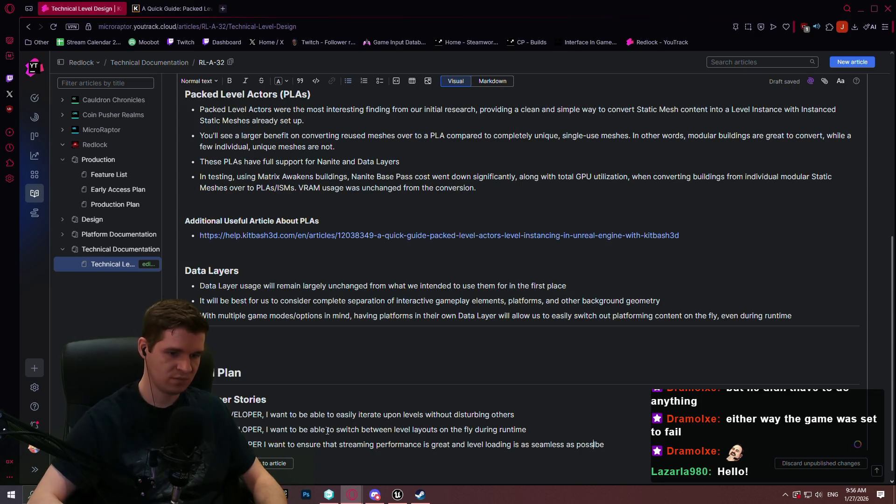
{"action": "type", "text": "i"}
{"action": "key", "text": "Right"}
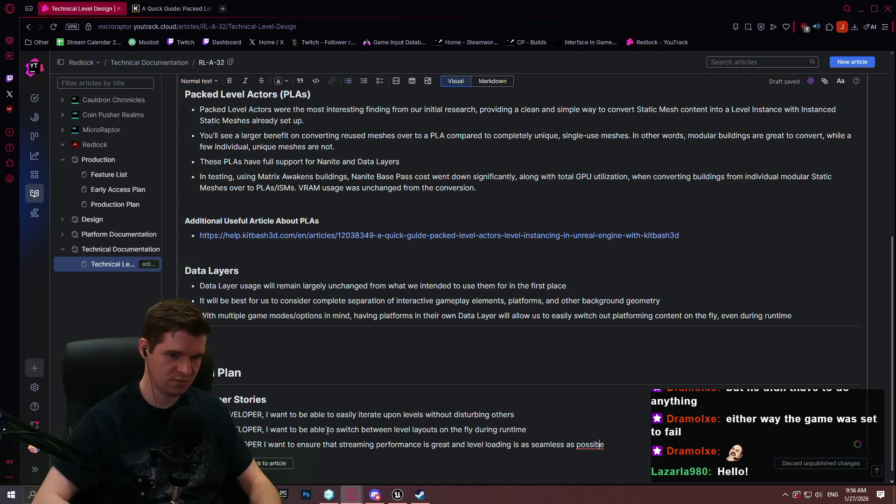
{"action": "type", "text": "l"}
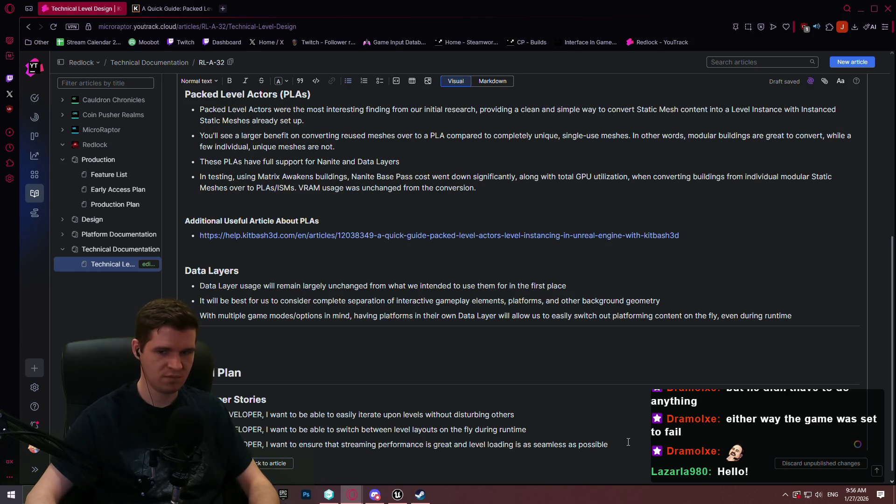
Add a developer story wanting an easy-to-use asynchronous manager with function calls for swapping data layers
{"action": "scroll", "coordinate": [627, 447], "scroll_direction": "down", "scroll_amount": 1}
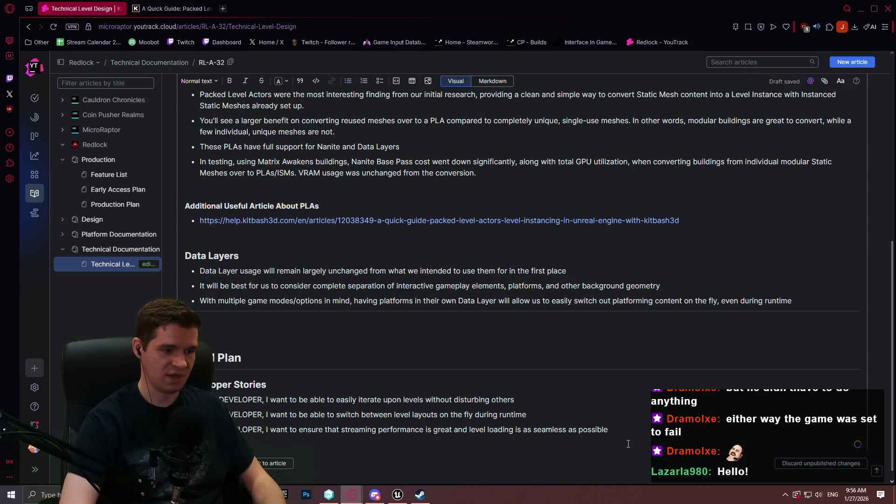
{"action": "type", "text": "P"}
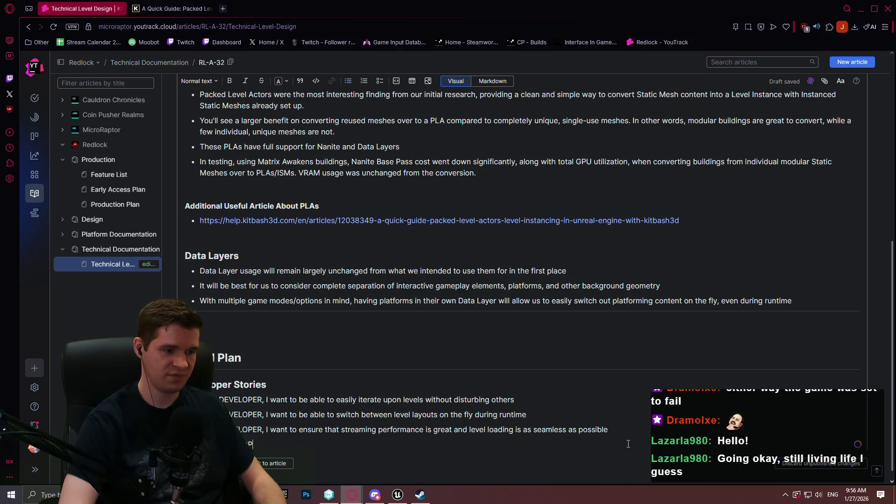
{"action": "type", "text": "ER,  want"}
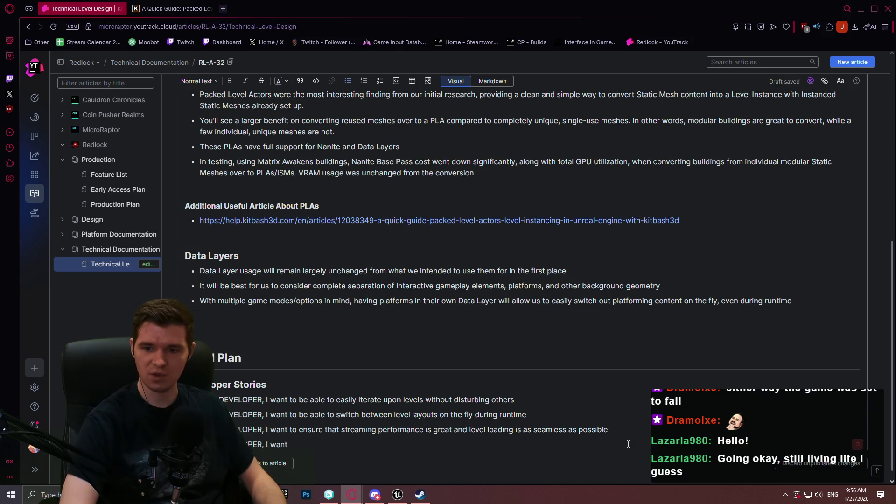
{"action": "type", "text": " to have a manager"}
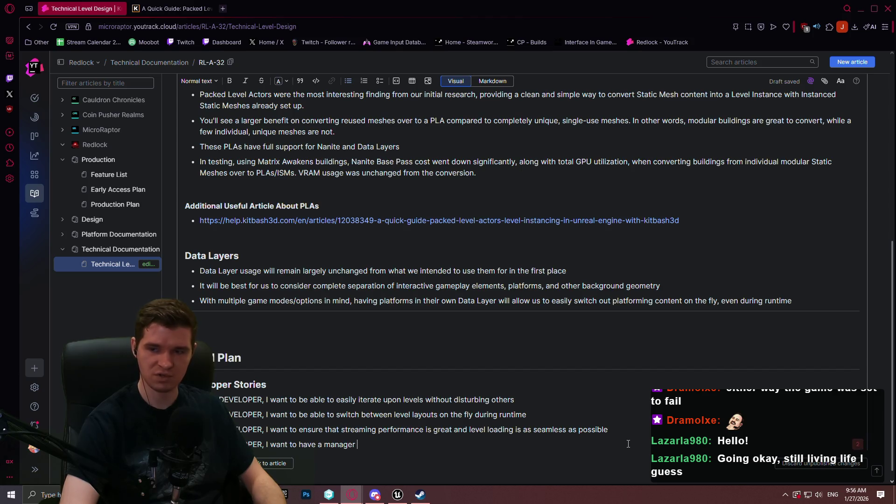
{"action": "type", "text": "with easy"}
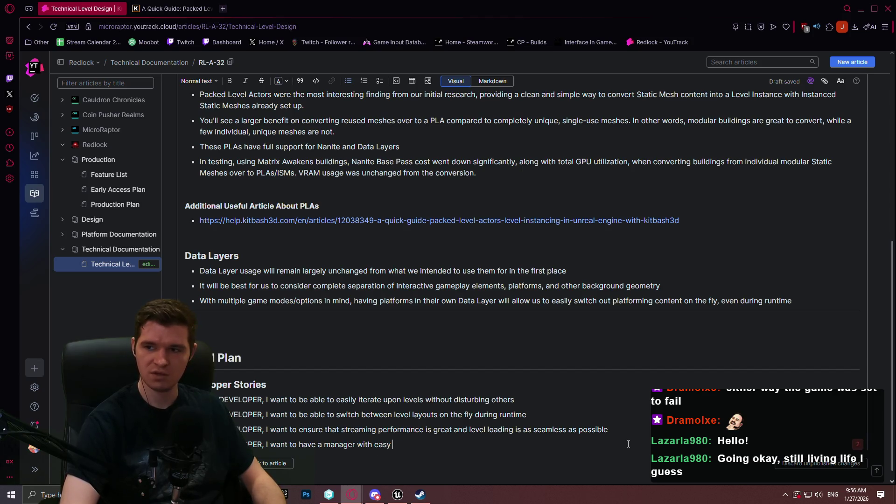
{"action": "type", "text": "functioncalls fo"}
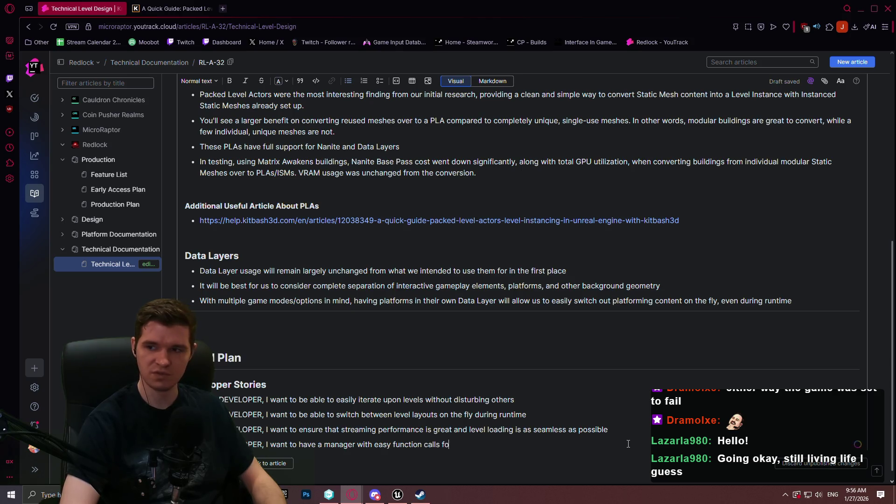
{"action": "type", "text": "r swapping out data layers"}
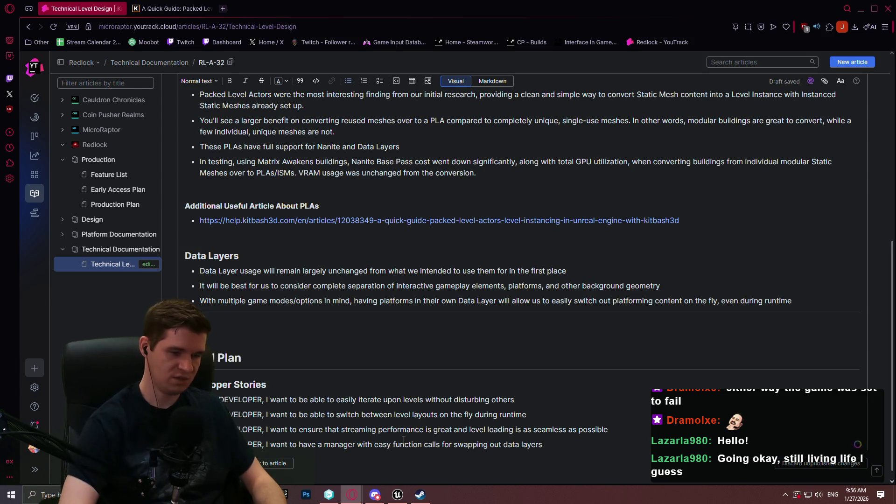
{"action": "type", "text": "-t"}
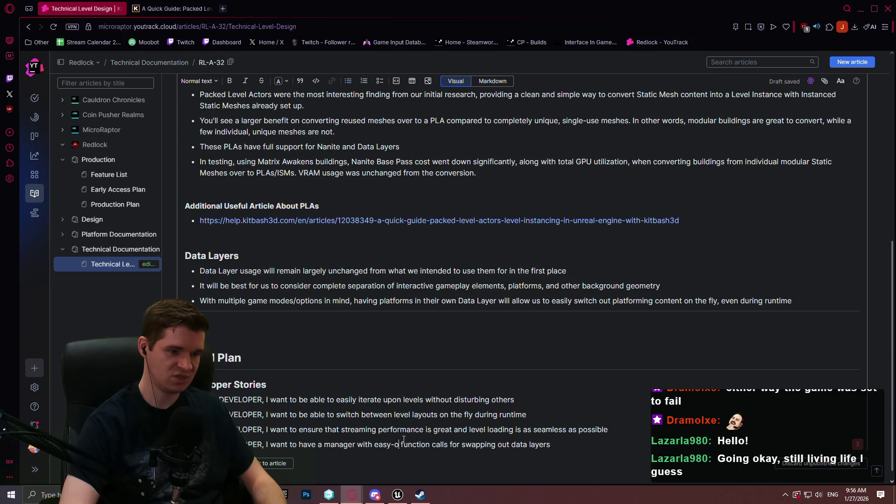
{"action": "type", "text": "o-use and"}
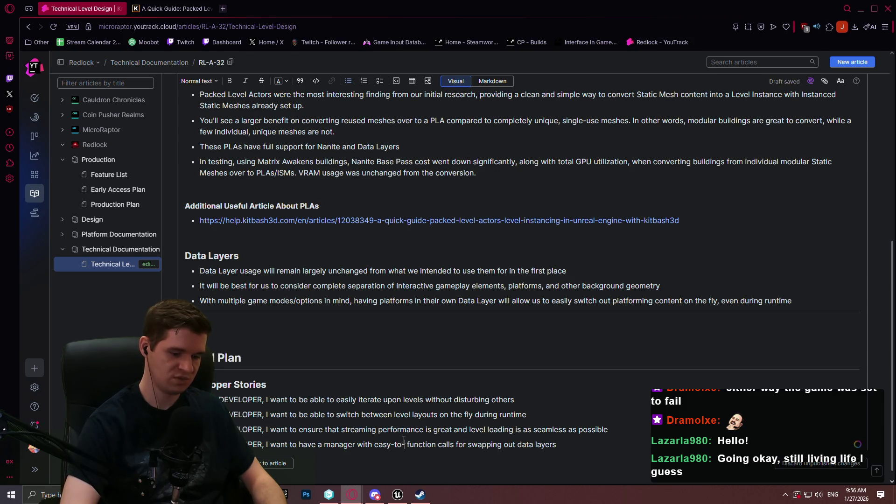
{"action": "type", "text": "asynchr"}
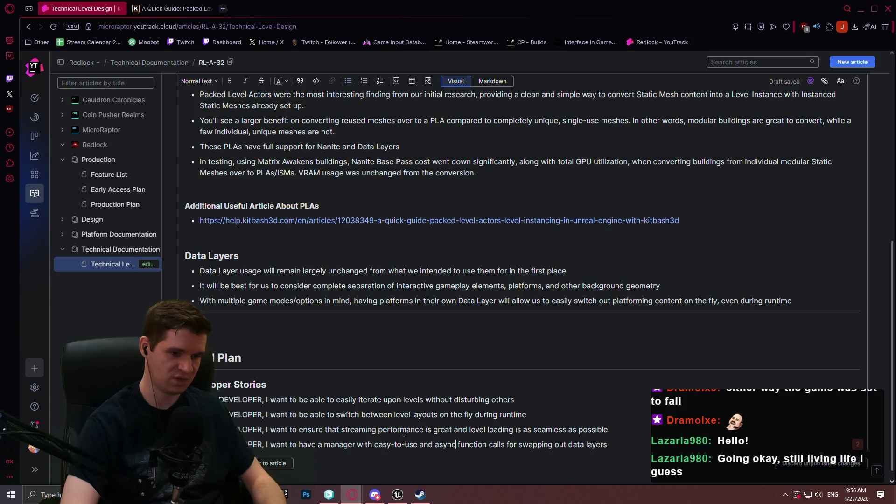
{"action": "type", "text": "onous"}
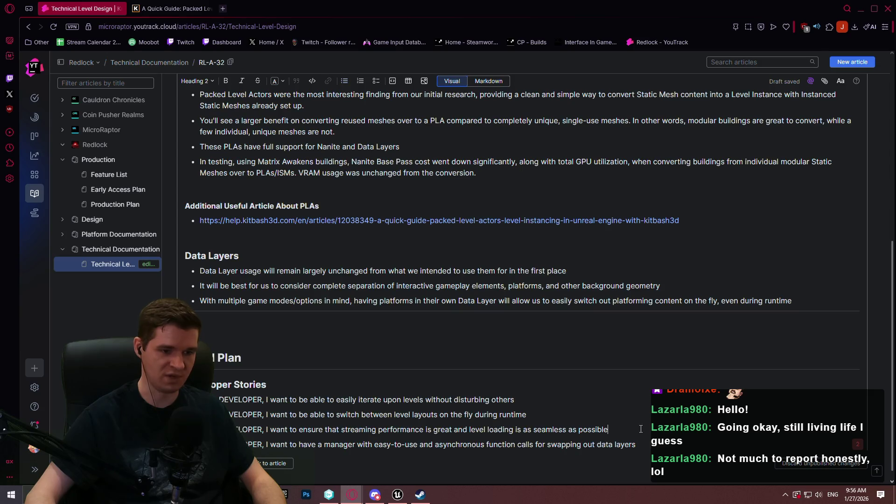
{"action": "scroll", "coordinate": [596, 341], "scroll_direction": "down", "scroll_amount": 1}
{"action": "key", "text": "alt+Tab"}
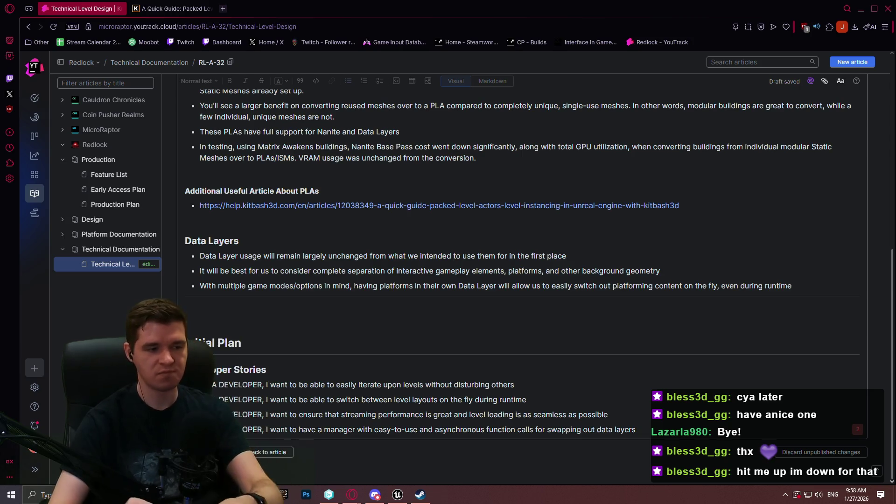
{"action": "left_click", "coordinate": [184, 123]}
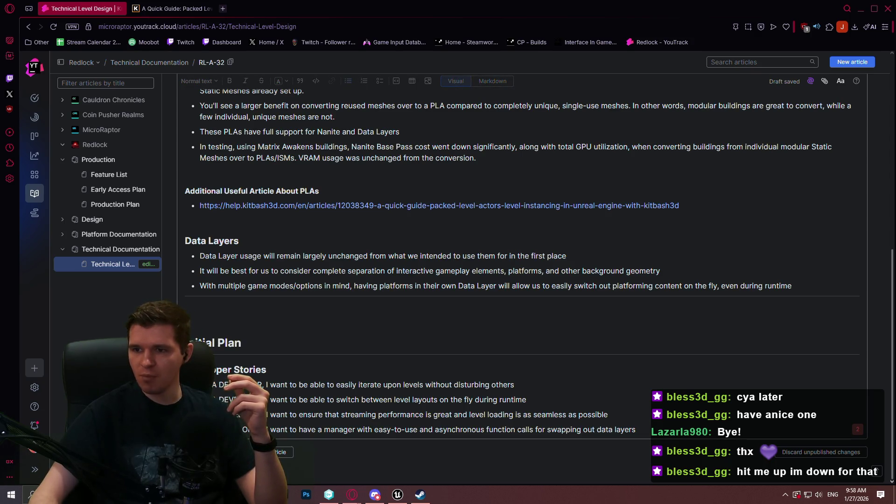
{"action": "key", "text": "alt+Tab"}
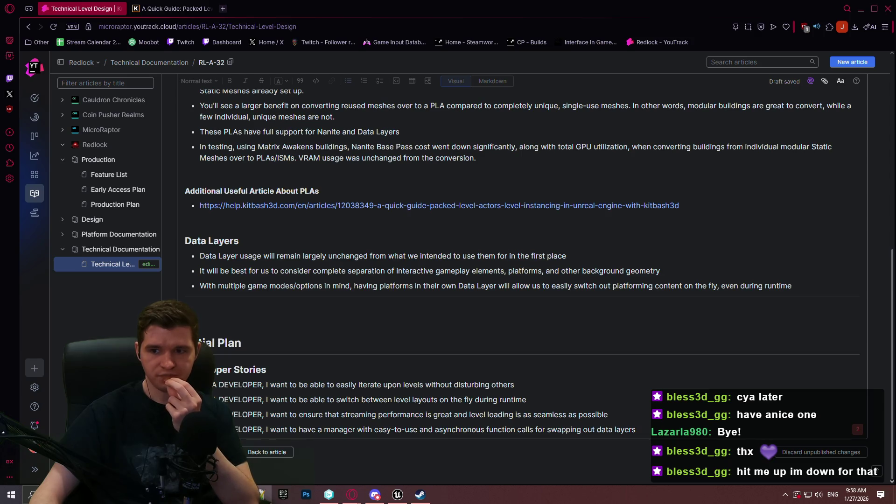
Add a new Heading 2 line after the last developer story
{"action": "left_click", "coordinate": [663, 428]}
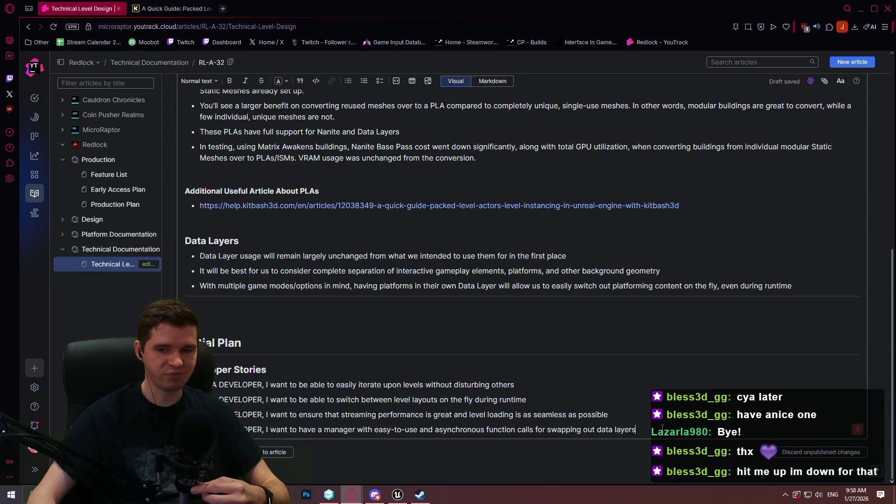
{"action": "key", "text": "Return"}
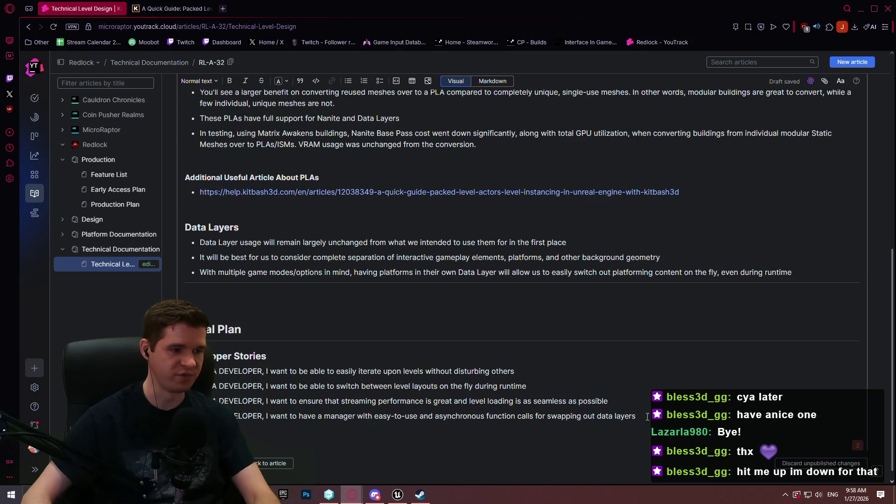
{"action": "left_click", "coordinate": [198, 81]}
{"action": "left_click", "coordinate": [223, 141]}
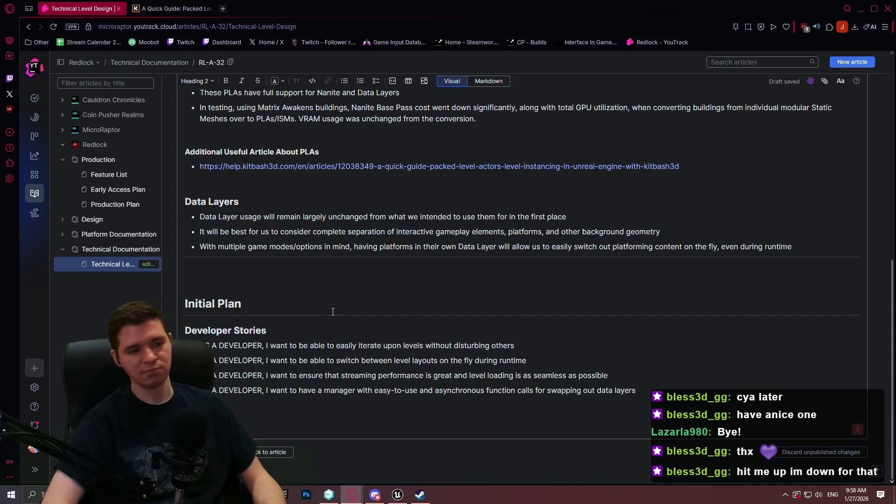
Write that the technologically demanding scene needs 2.5km of meshed, relatively busy shaft visible and lit
{"action": "left_click", "coordinate": [367, 266]}
{"action": "scroll", "coordinate": [367, 265], "scroll_direction": "down", "scroll_amount": 1}
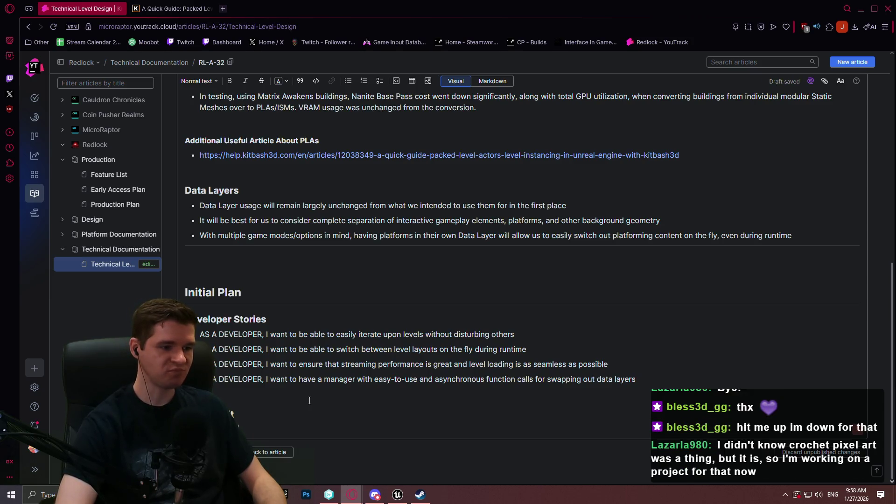
{"action": "type", "text": "technolog"}
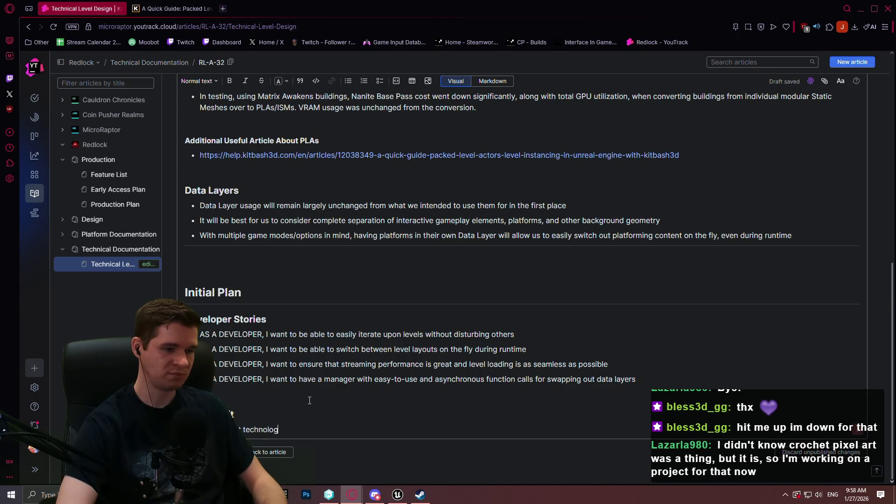
{"action": "type", "text": "ically demanding scene, "}
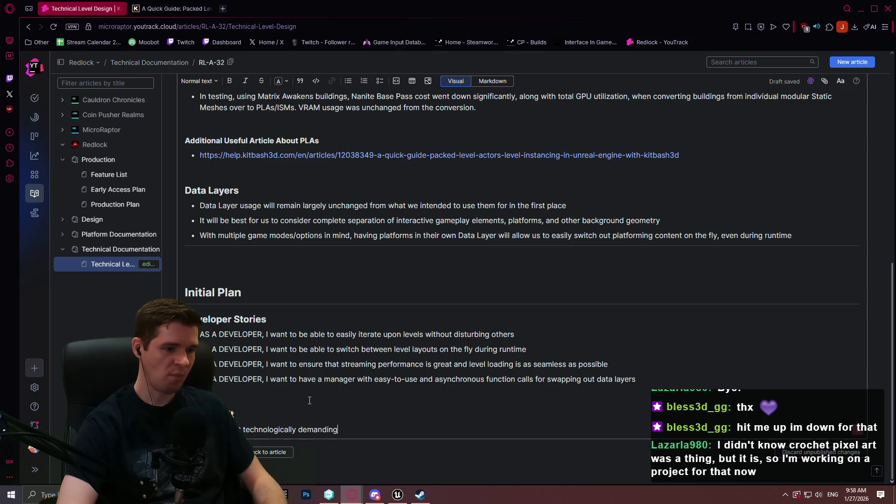
{"action": "type", "text": "as we need "}
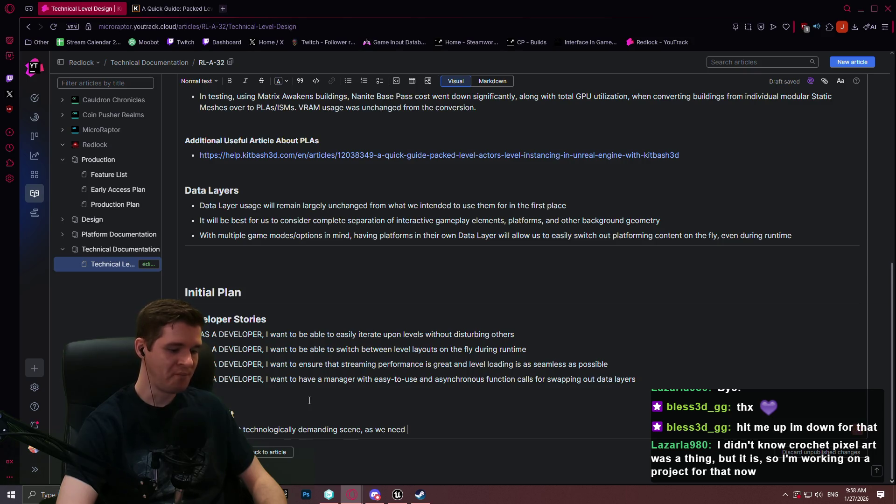
{"action": "type", "text": "2.5km "}
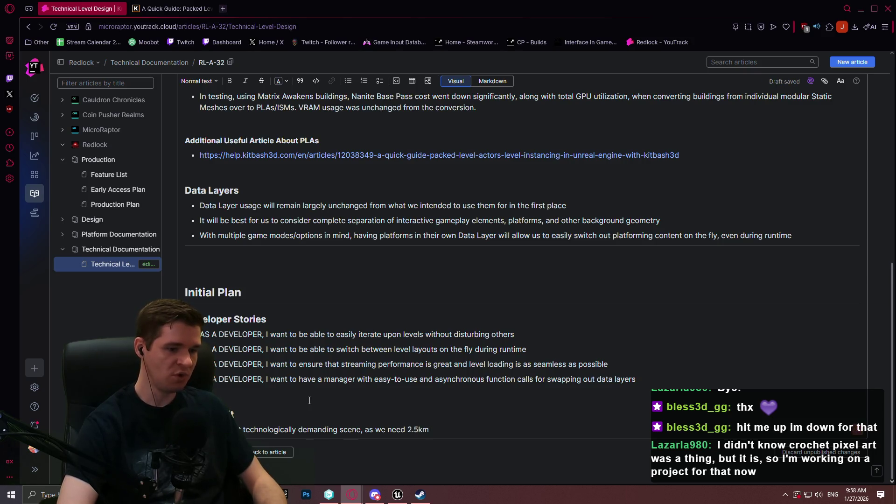
{"action": "type", "text": "of "}
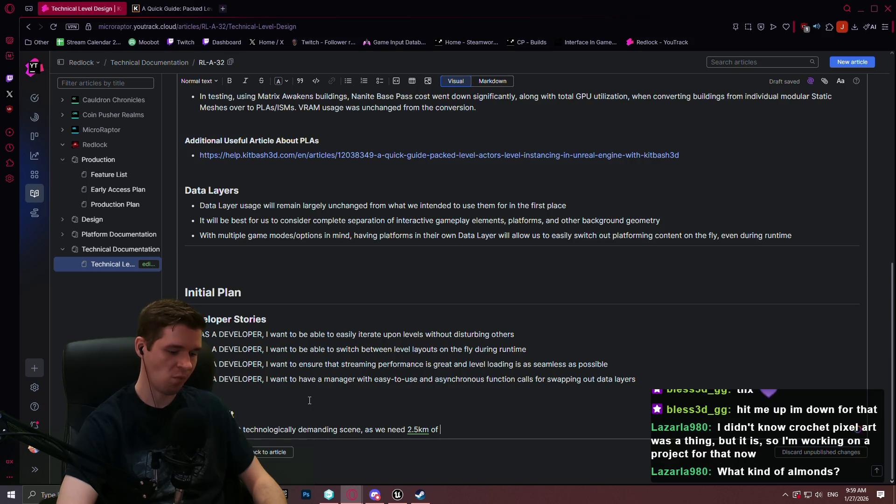
{"action": "type", "text": "meshed"}
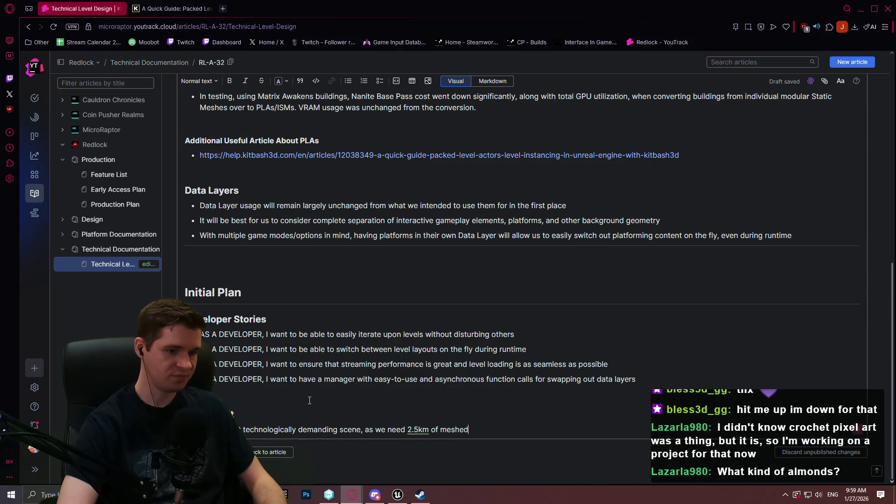
{"action": "type", "text": ", and relat"}
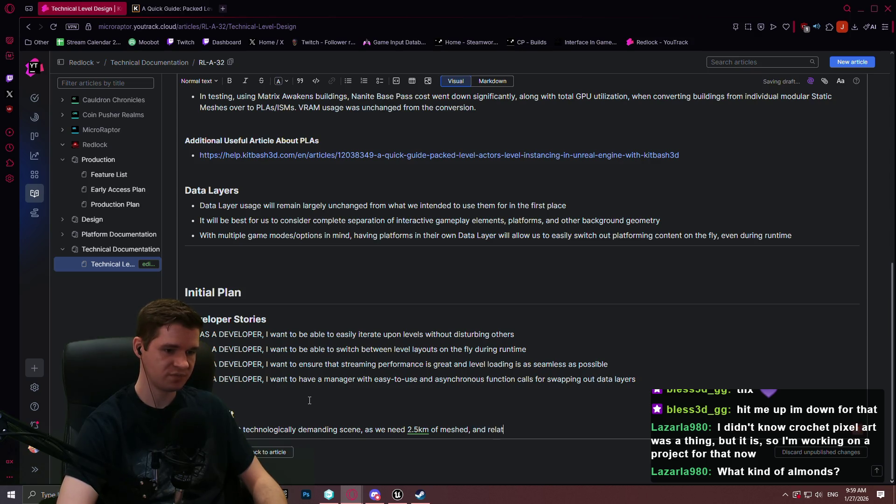
{"action": "type", "text": "ively busy, s"}
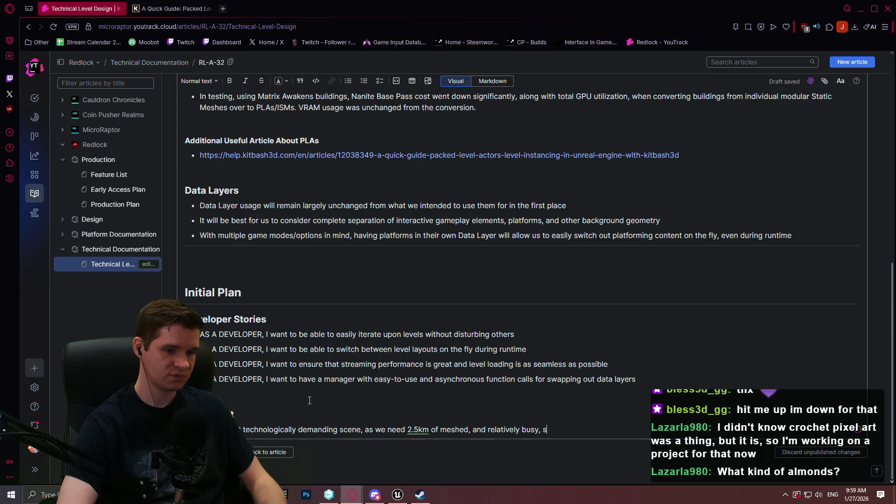
{"action": "type", "text": "haft t"}
{"action": "type", "text": "o be vis"}
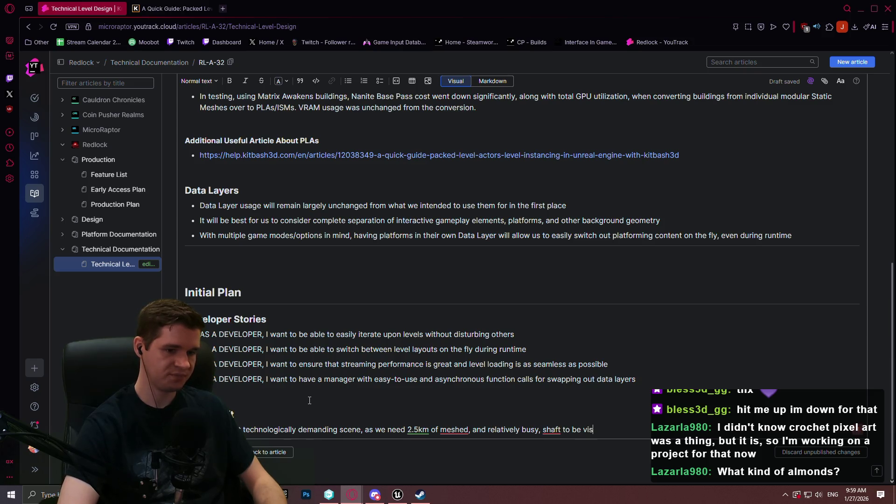
{"action": "type", "text": "ible, lit, and shadowed while the player is platforming here."}
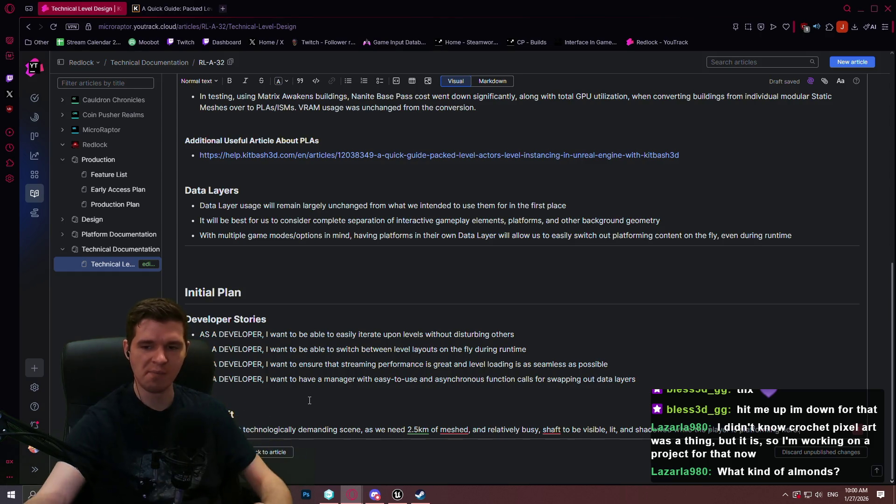
Search Google for 'gdansk' in a new tab and show the image results
{"action": "left_click", "coordinate": [223, 9]}
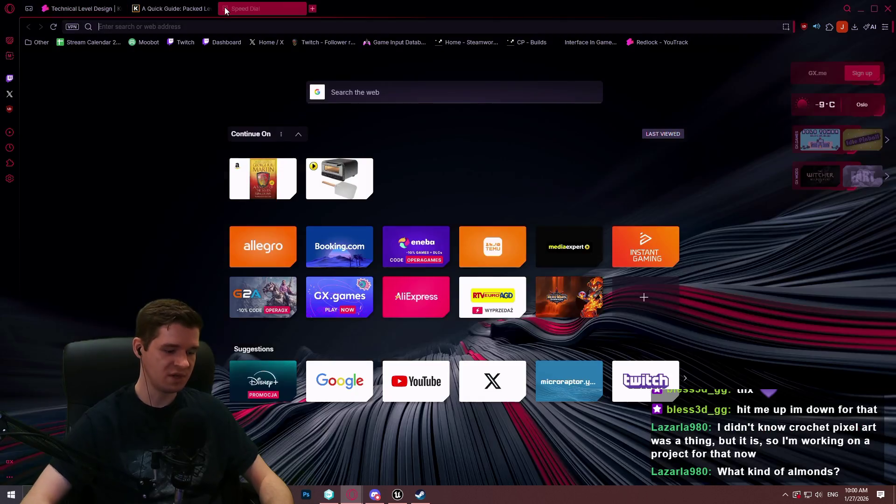
{"action": "type", "text": "gdansk"}
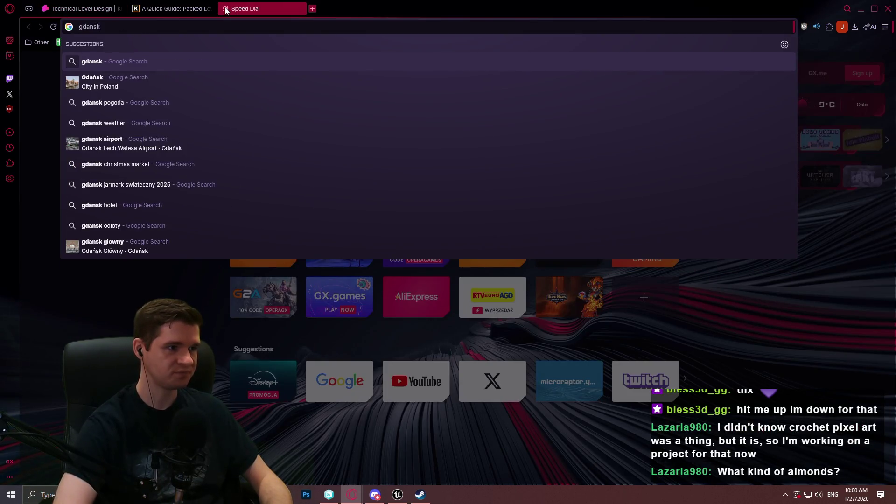
{"action": "key", "text": "Return"}
{"action": "left_click", "coordinate": [194, 105]}
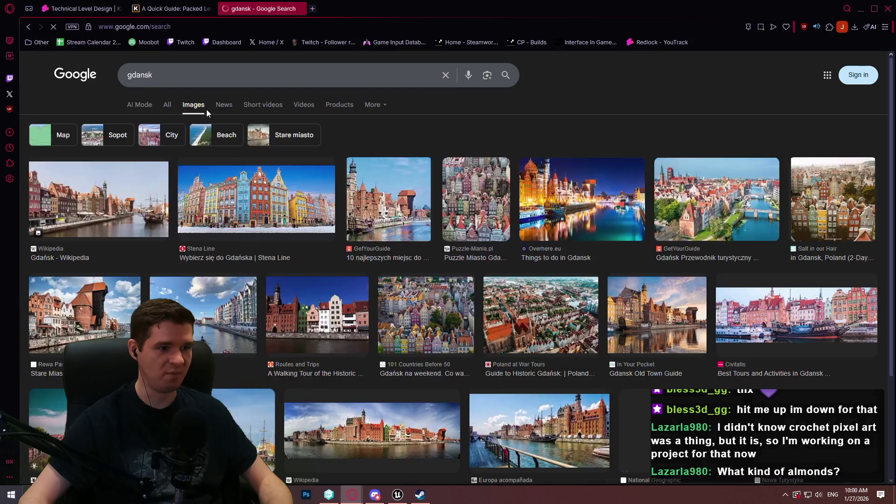
Preview several Gdansk photos, open one full-size in a new tab, then close both tabs
{"action": "left_click", "coordinate": [260, 219]}
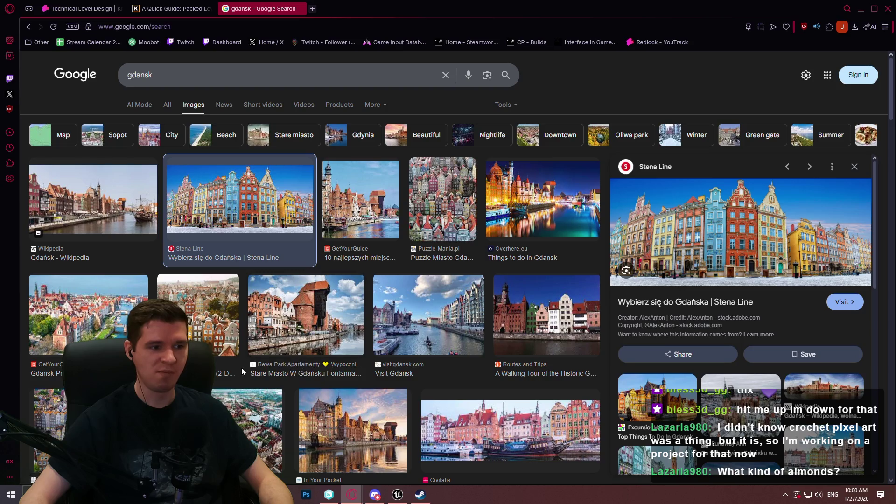
{"action": "left_click", "coordinate": [285, 344]}
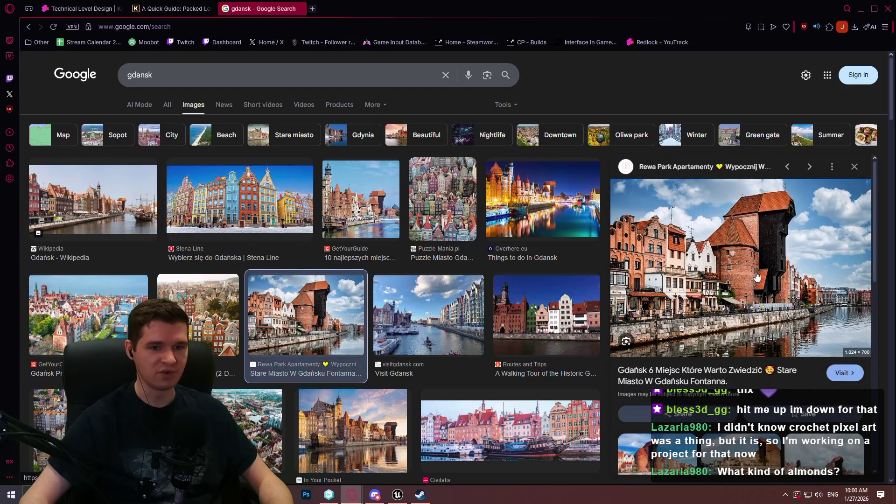
{"action": "left_click", "coordinate": [515, 229]}
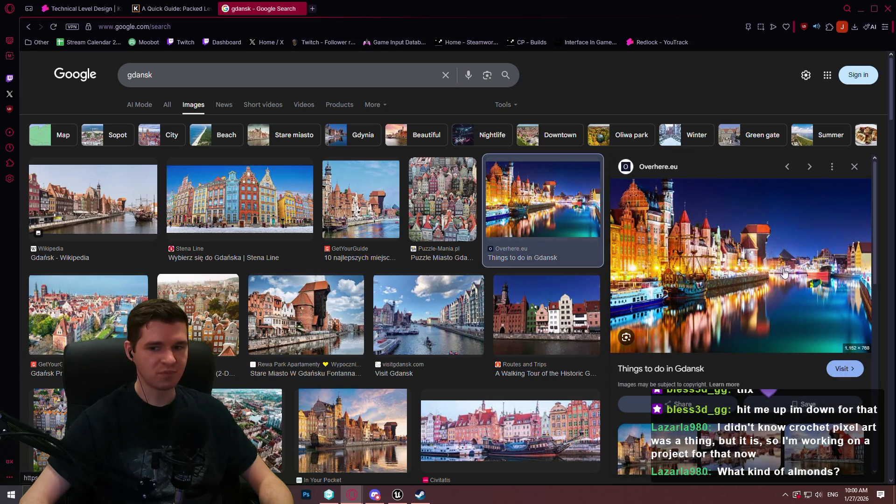
{"action": "scroll", "coordinate": [592, 375], "scroll_direction": "down", "scroll_amount": 4}
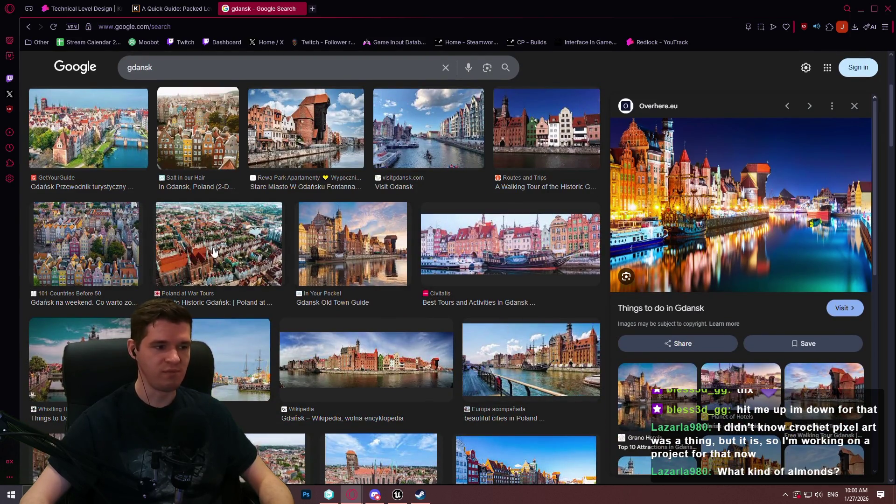
{"action": "left_click", "coordinate": [140, 360]}
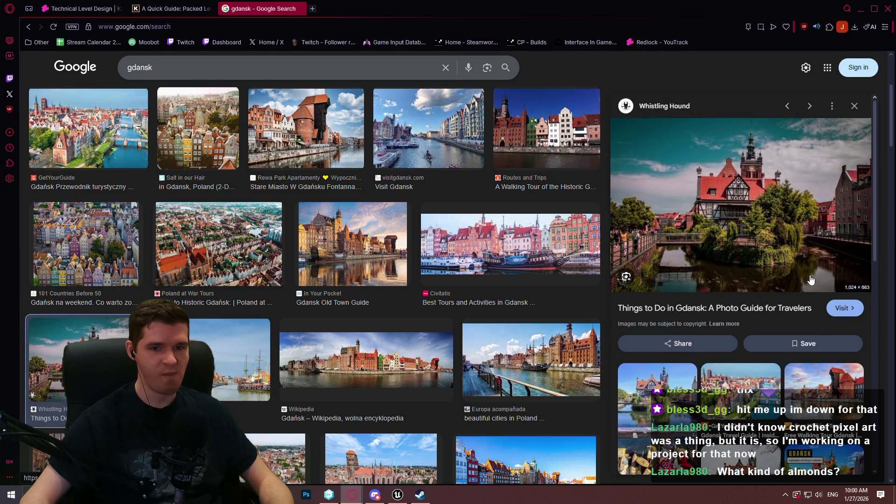
{"action": "right_click", "coordinate": [787, 227]}
{"action": "left_click", "coordinate": [686, 251]}
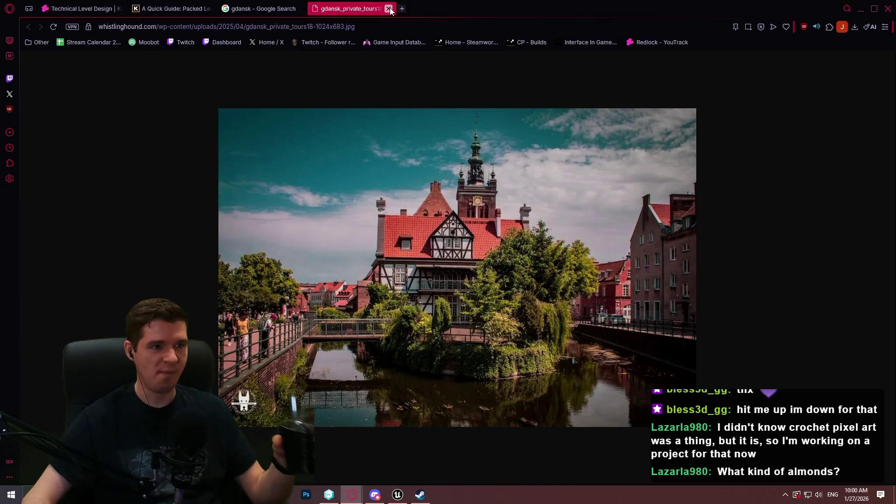
{"action": "left_click", "coordinate": [392, 9]}
{"action": "left_click", "coordinate": [301, 8]}
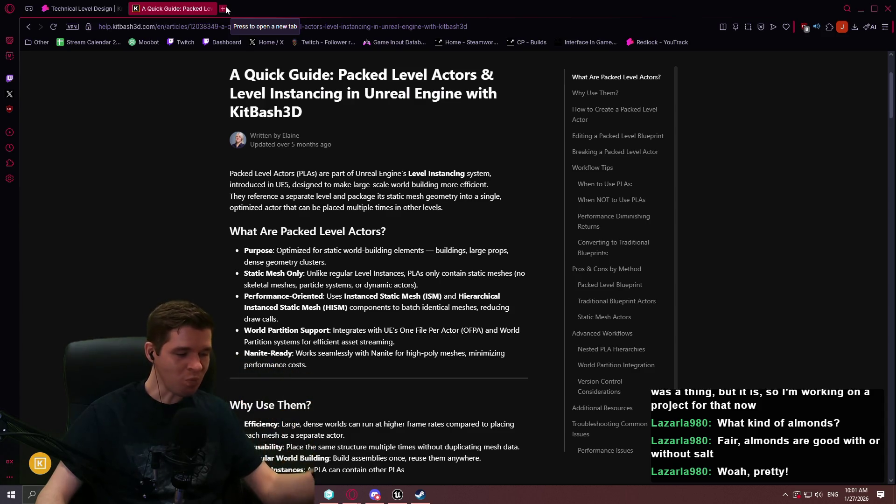
{"action": "left_click", "coordinate": [226, 10]}
{"action": "type", "text": "sankey"}
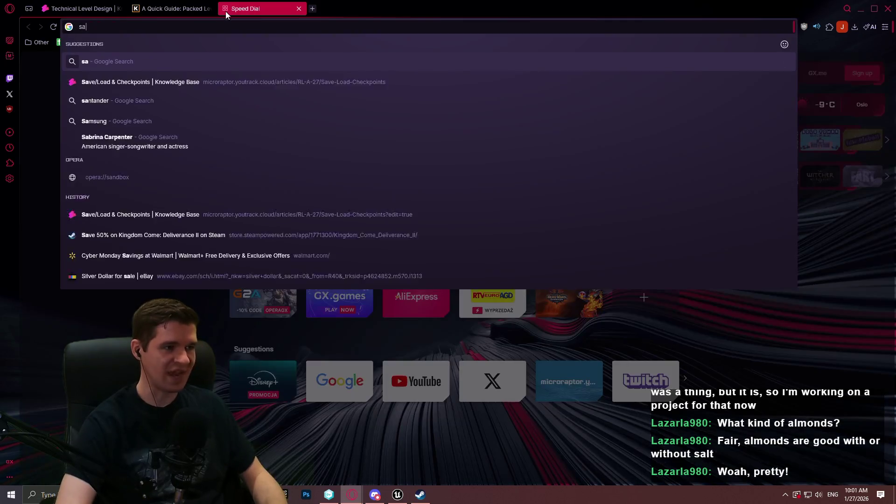
{"action": "key", "text": "Return"}
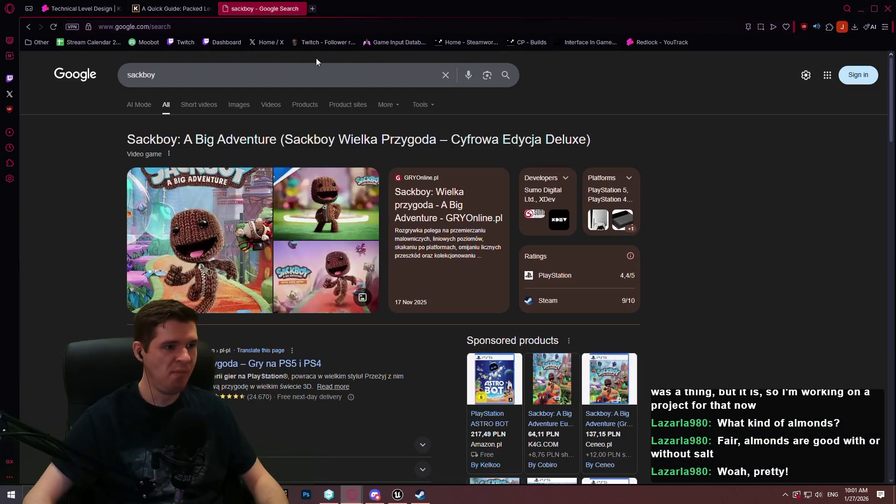
{"action": "left_click", "coordinate": [241, 106]}
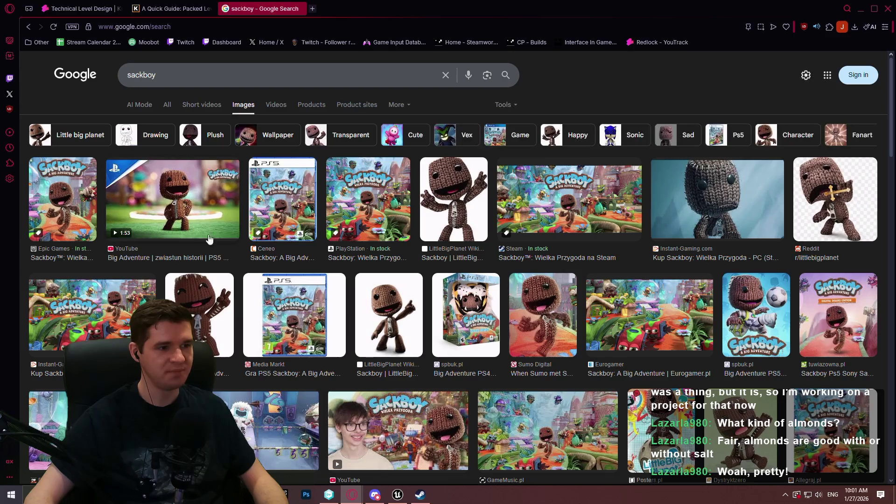
{"action": "left_click", "coordinate": [187, 205]}
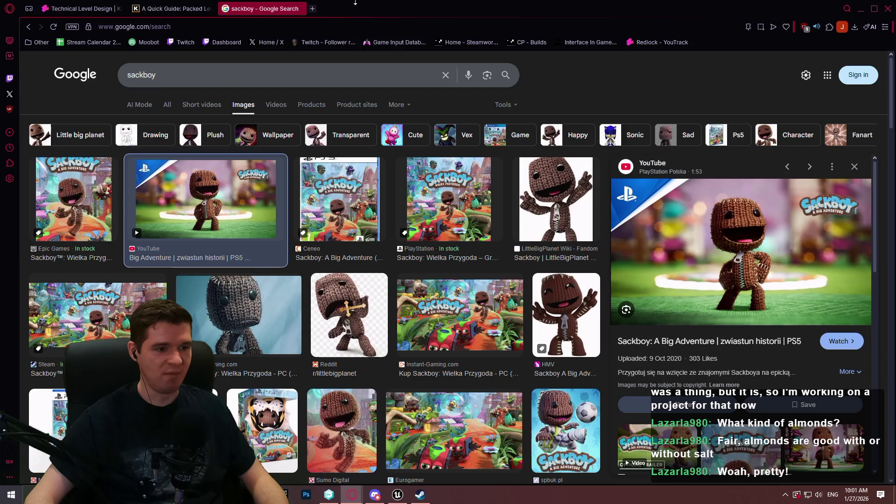
{"action": "key", "text": "ctrl+w"}
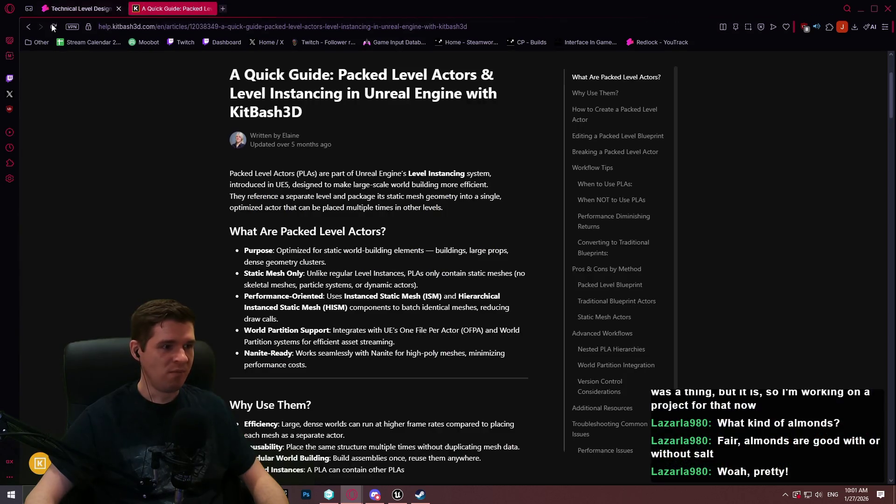
Continue the Main Shaft paragraph: a non-spatially handled Packed Level Actor is the best option for keeping GPU utilization low
{"action": "key", "text": "ctrl+Tab"}
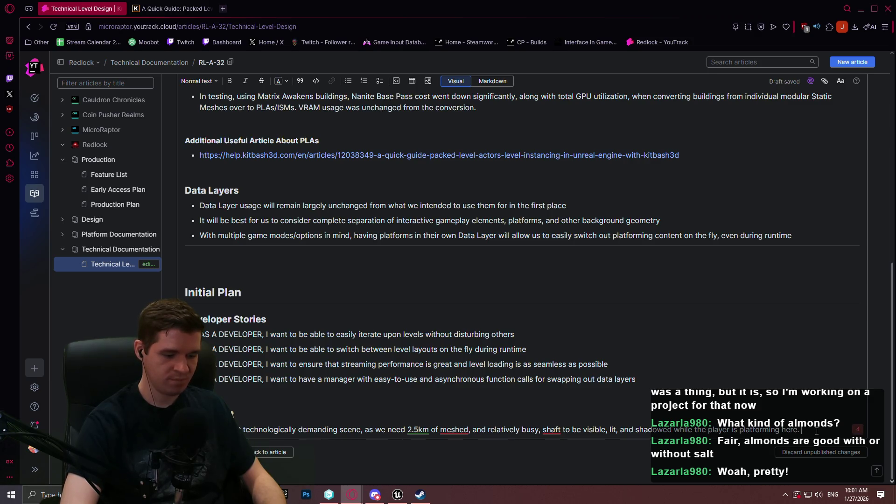
{"action": "type", "text": "believe a run"}
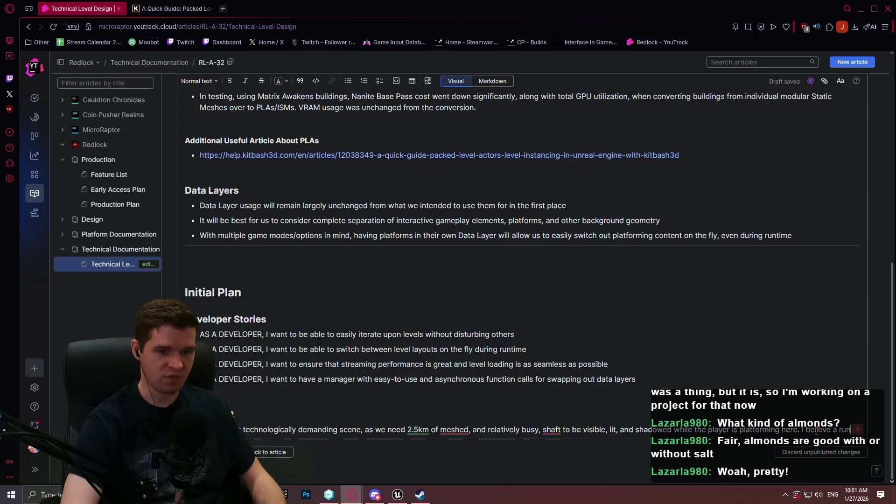
{"action": "type", "text": " r"}
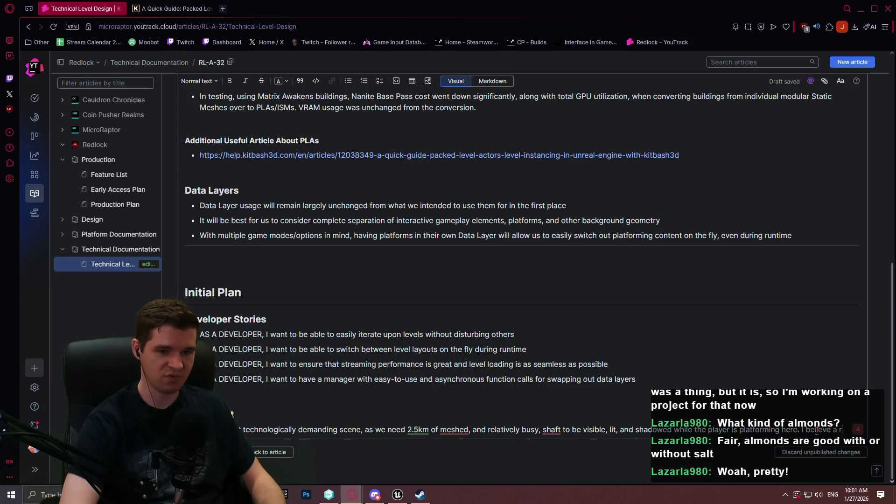
{"action": "key", "text": "BackSpace"}
{"action": "key", "text": "BackSpace"}
{"action": "key", "text": "BackSpace"}
{"action": "type", "text": "grid,"}
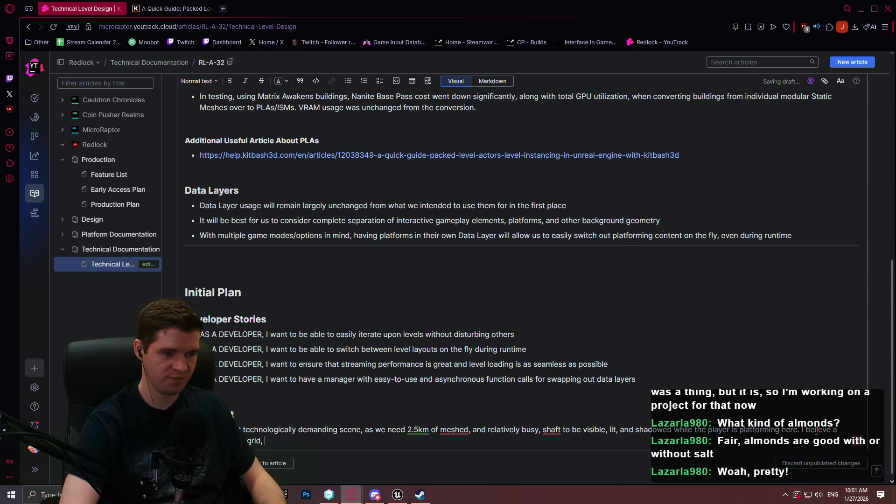
{"action": "key", "text": "BackSpace"}
{"action": "key", "text": "BackSpace"}
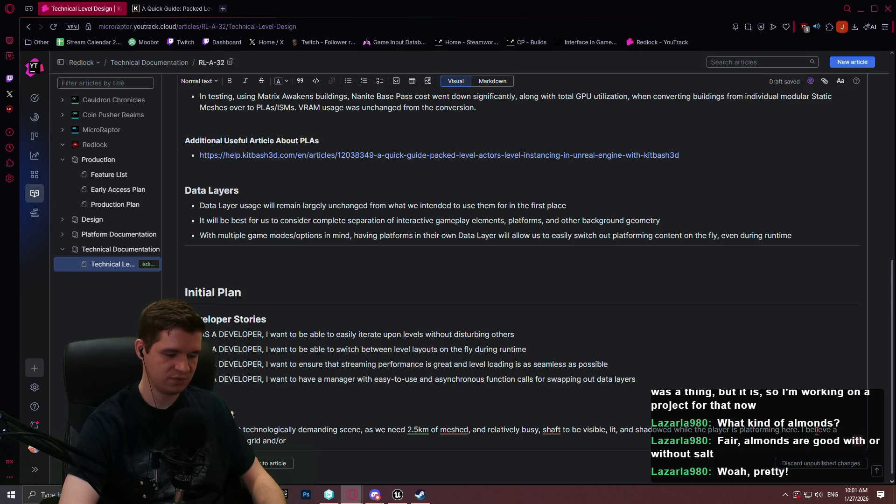
{"action": "type", "text": " non-sp"}
{"action": "type", "text": "atially handled"}
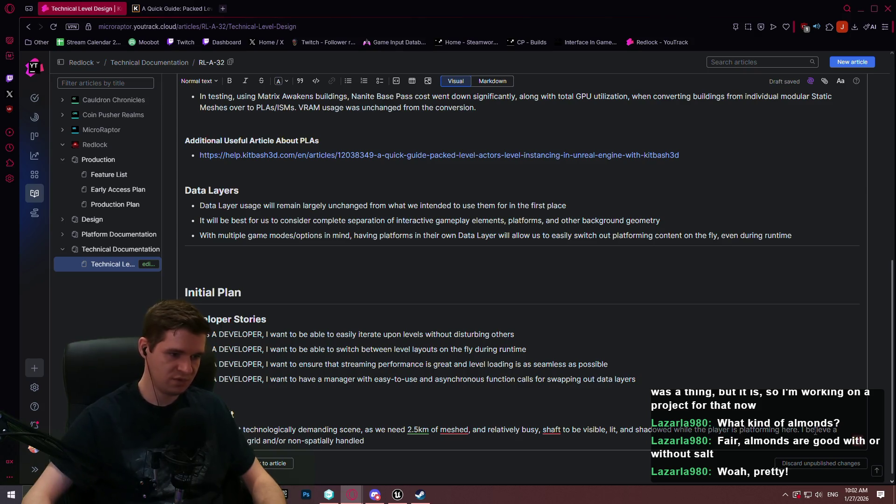
{"action": "left_click", "coordinate": [288, 440]}
{"action": "type", "text": "a"}
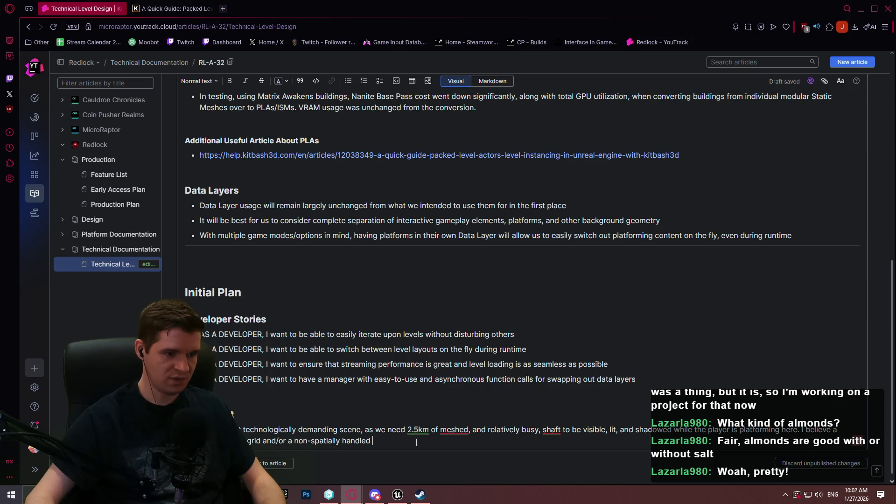
{"action": "left_click", "coordinate": [416, 443]}
{"action": "type", "text": "Pa"}
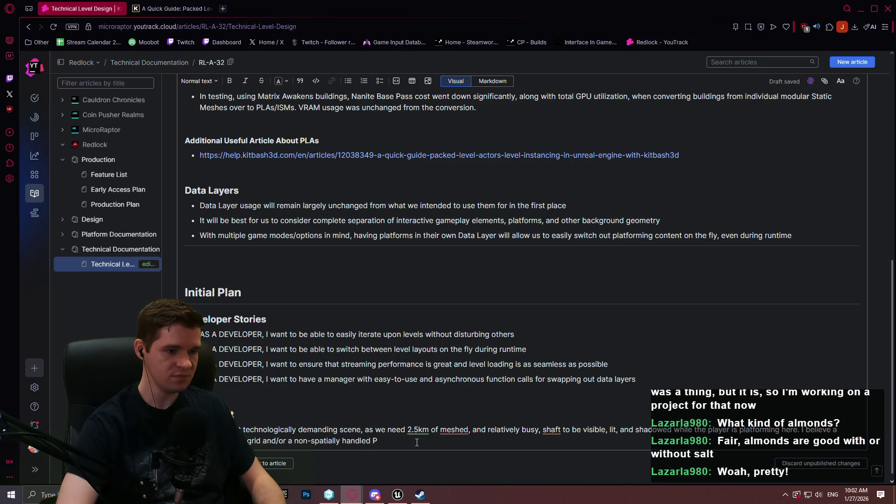
{"action": "type", "text": "cked Level Actor "}
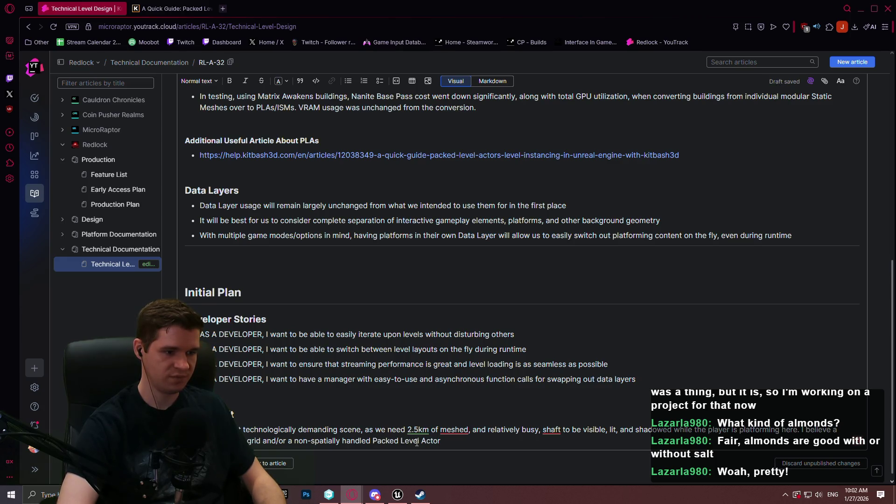
{"action": "type", "text": "would b"}
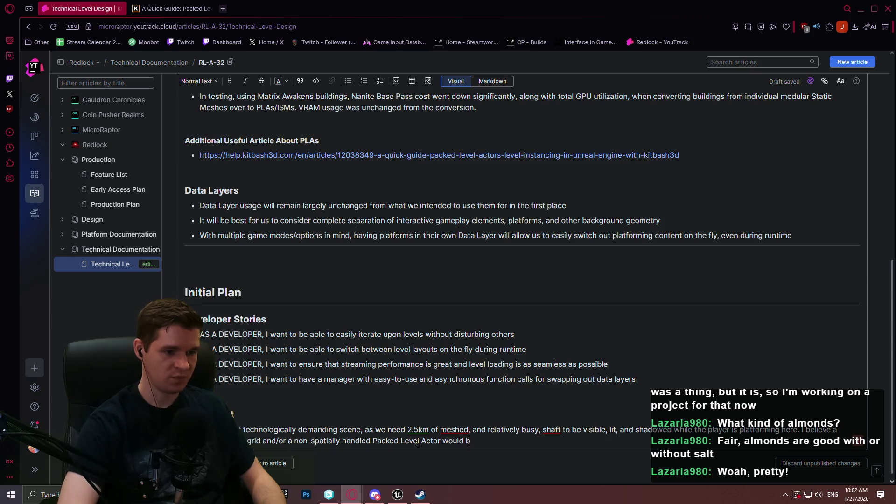
{"action": "type", "text": "e our best options "}
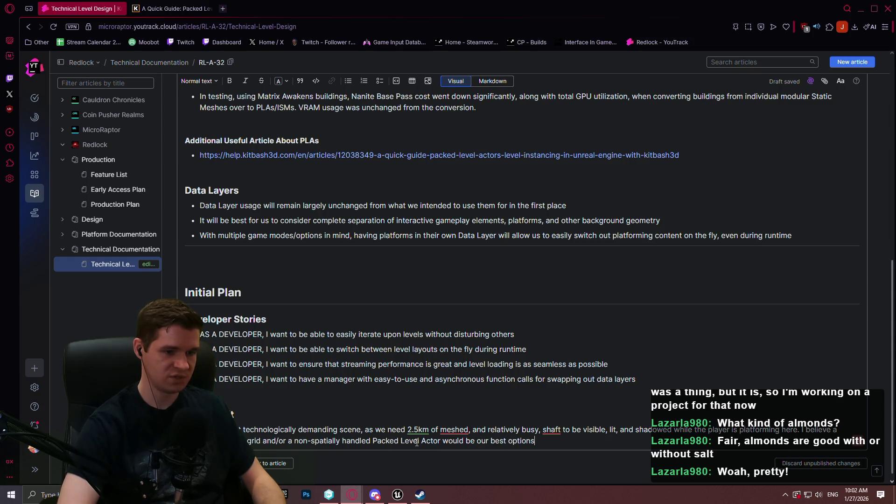
{"action": "type", "text": "for keepin"}
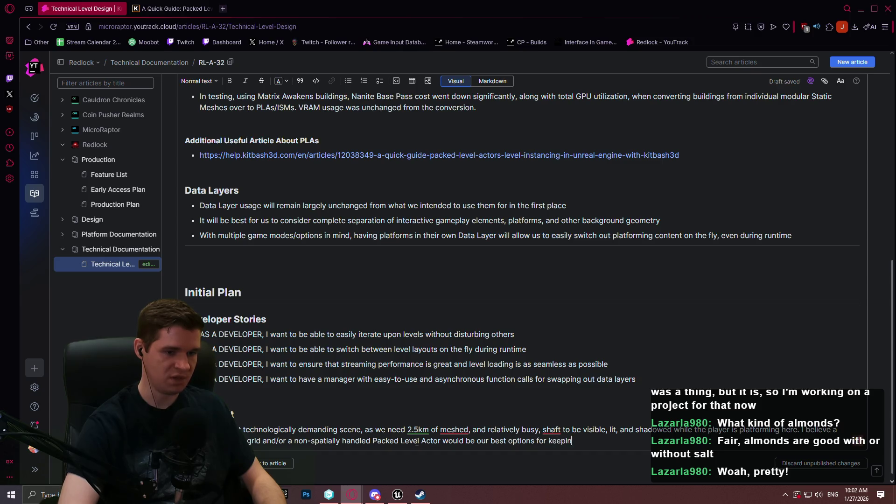
{"action": "type", "text": "g GPU ut"}
{"action": "type", "text": "ilization"}
{"action": "type", "text": " to a low while maintaining full visual fidelity with the extreme d"}
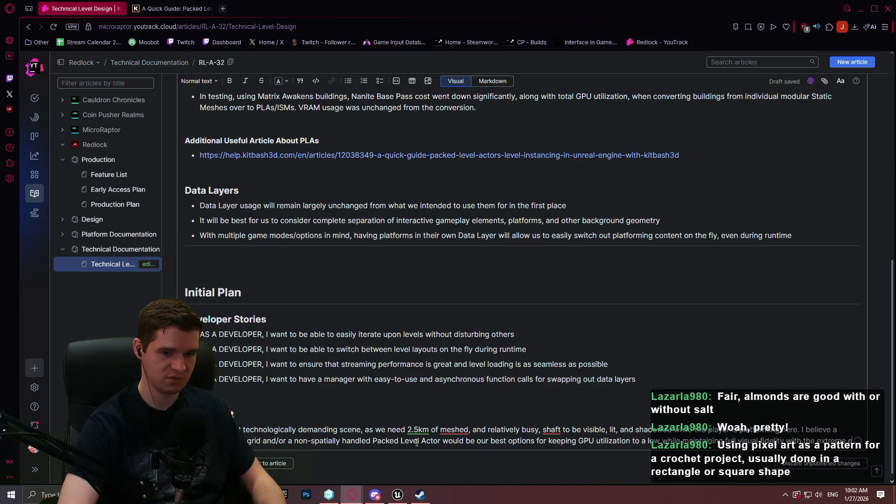
{"action": "scroll", "coordinate": [417, 443], "scroll_direction": "down", "scroll_amount": 1}
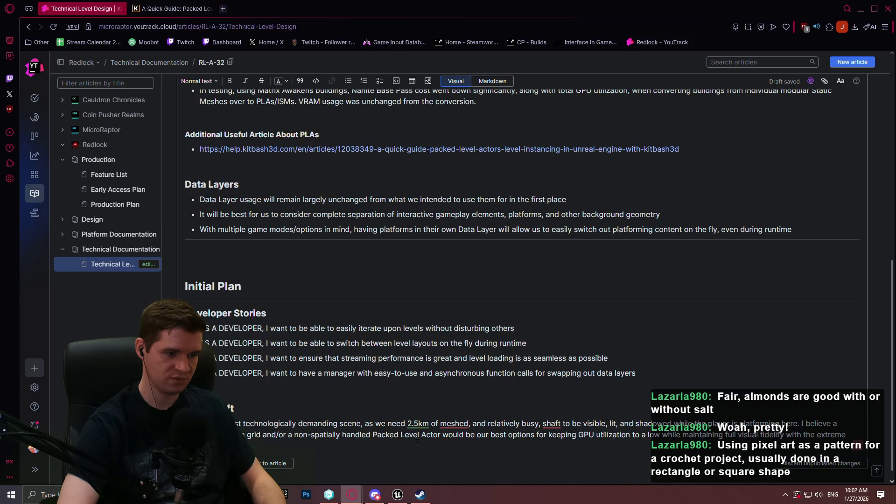
Add the sentence that all meshes comprising the outer shaft walls, piping and clutter would be Nanite enabled
{"action": "type", "text": ". All ms"}
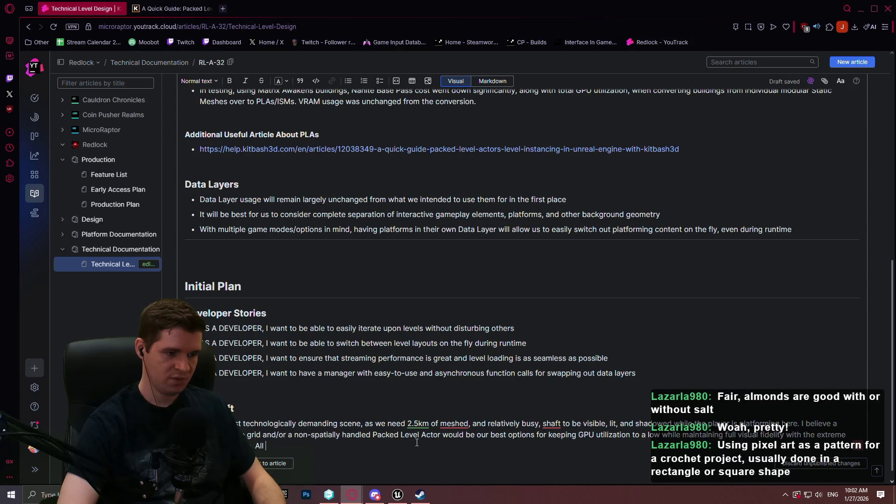
{"action": "type", "text": "hes i"}
{"action": "key", "text": "BackSpace"}
{"action": "key", "text": "BackSpace"}
{"action": "key", "text": "BackSpace"}
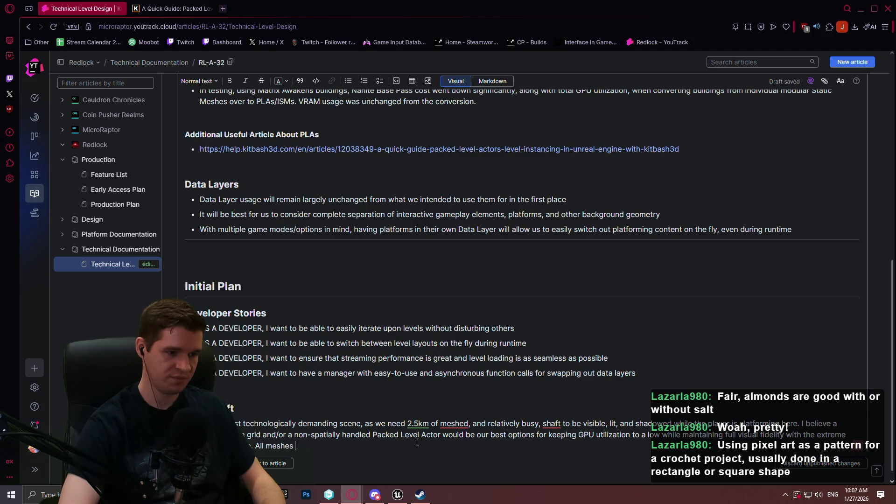
{"action": "type", "text": "he"}
{"action": "key", "text": "BackSpace"}
{"action": "key", "text": "BackSpace"}
{"action": "key", "text": "BackSpace"}
{"action": "type", "text": "that com"}
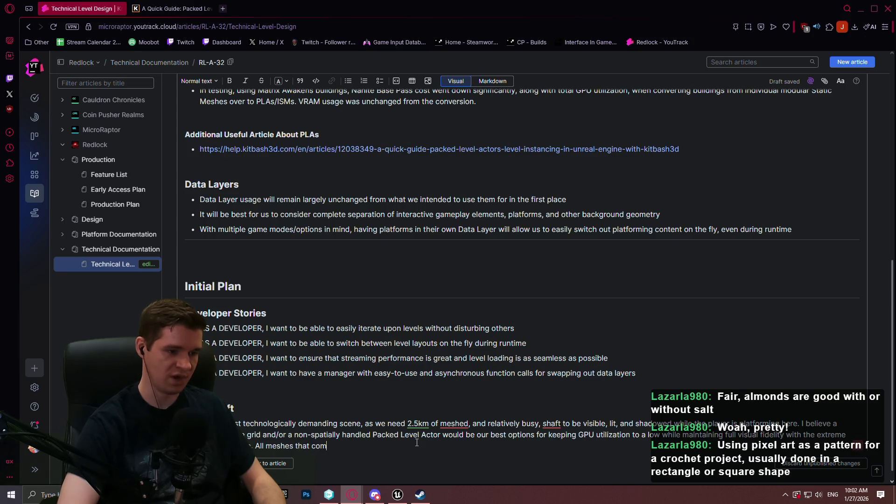
{"action": "type", "text": "prise the outer "}
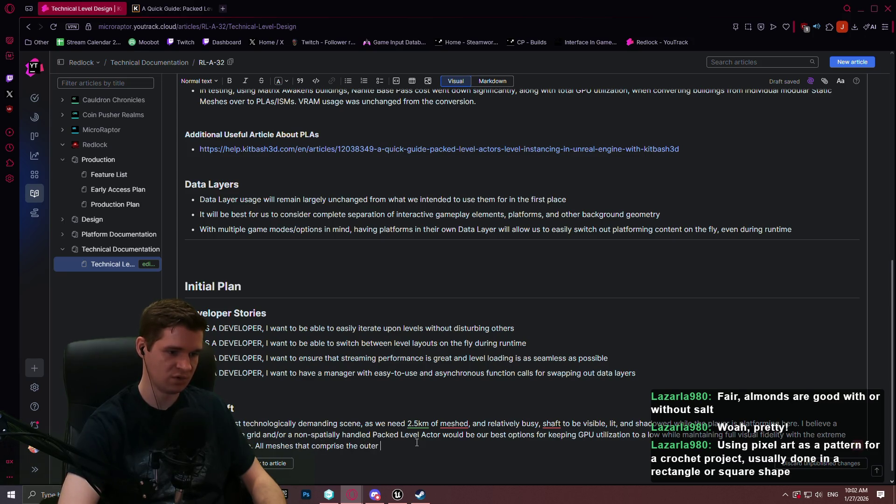
{"action": "type", "text": "shaft walls, piping, c"}
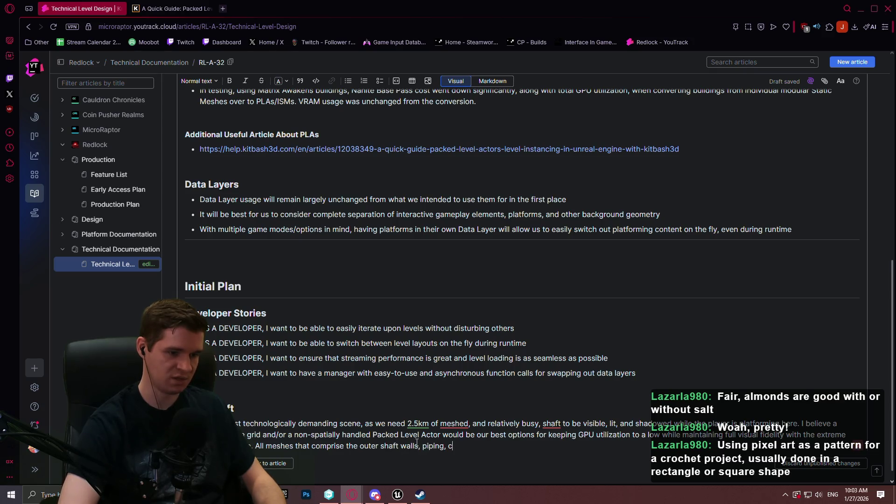
{"action": "type", "text": "lutyt"}
{"action": "type", "text": "ering, etc. "}
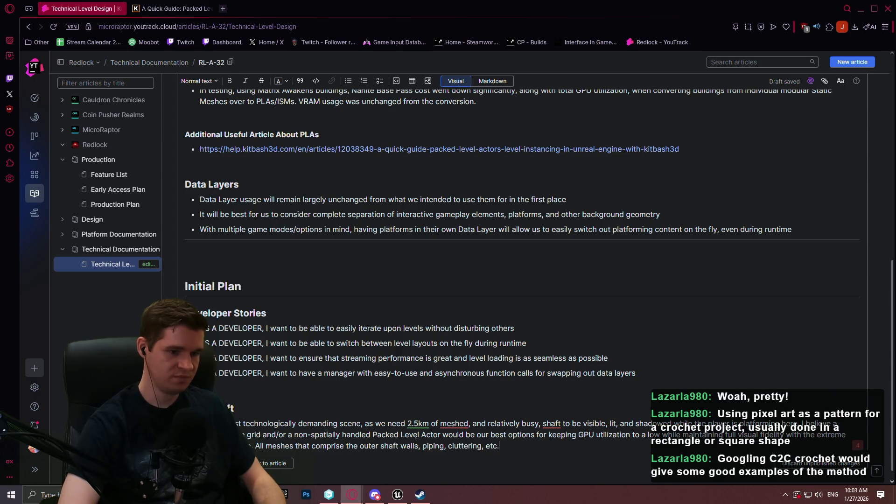
{"action": "type", "text": "would be N"}
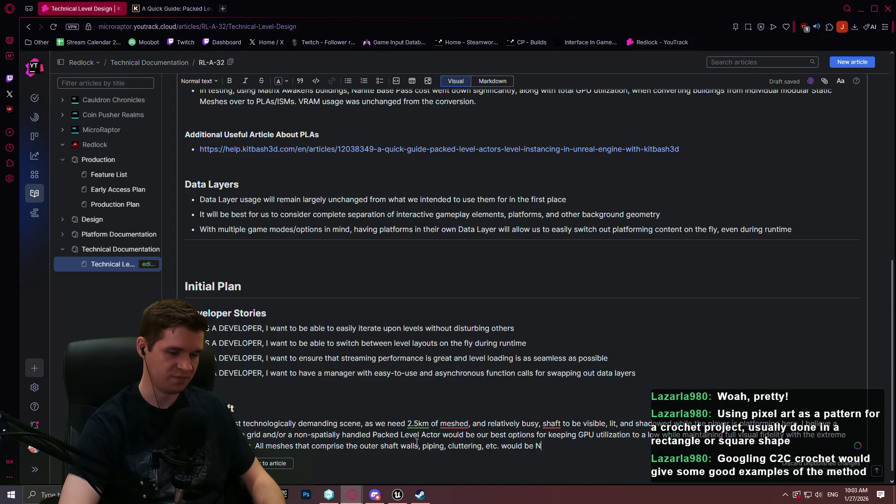
{"action": "type", "text": "anite enabled,"}
{"action": "type", "text": " though "}
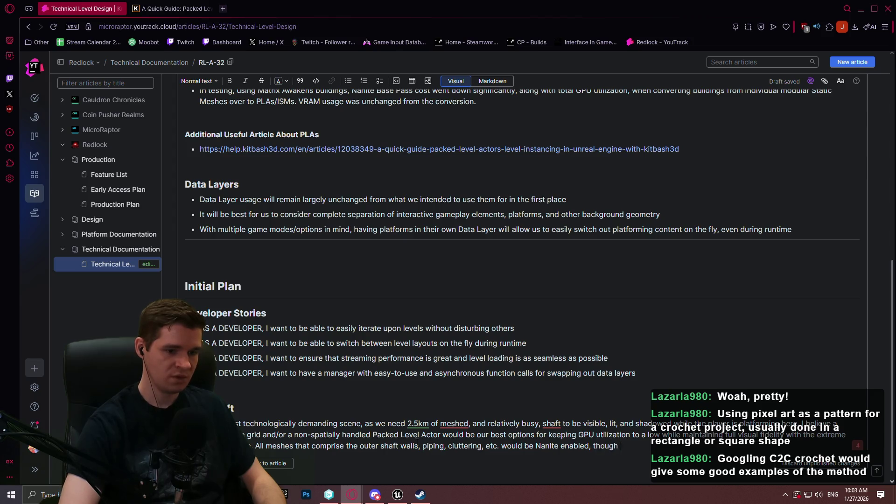
{"action": "type", "text": "certain aspects like platform"}
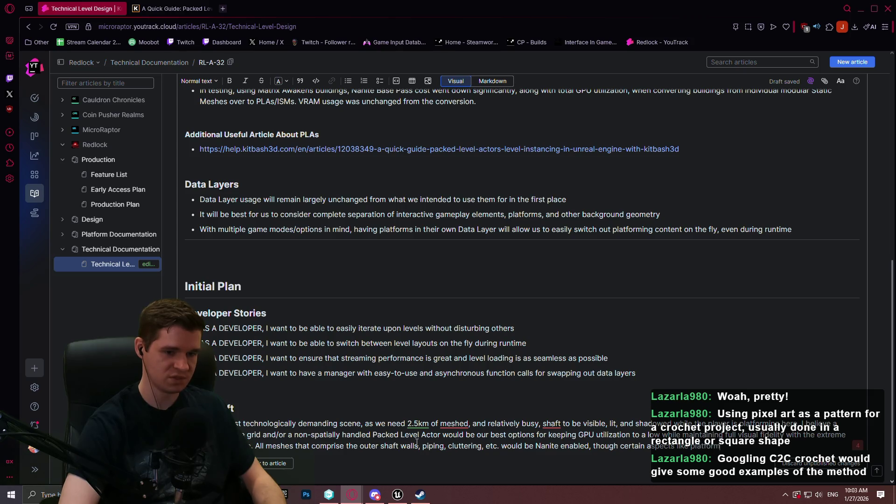
{"action": "type", "text": "s and"}
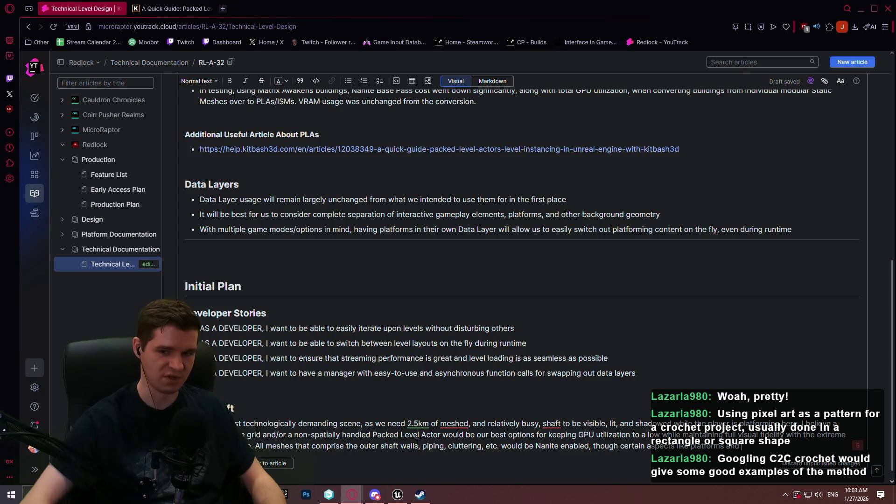
Link the Emergency Station Airlocks (ESAs) article and note they'll need loading without spatial handling
{"action": "left_click", "coordinate": [63, 220]}
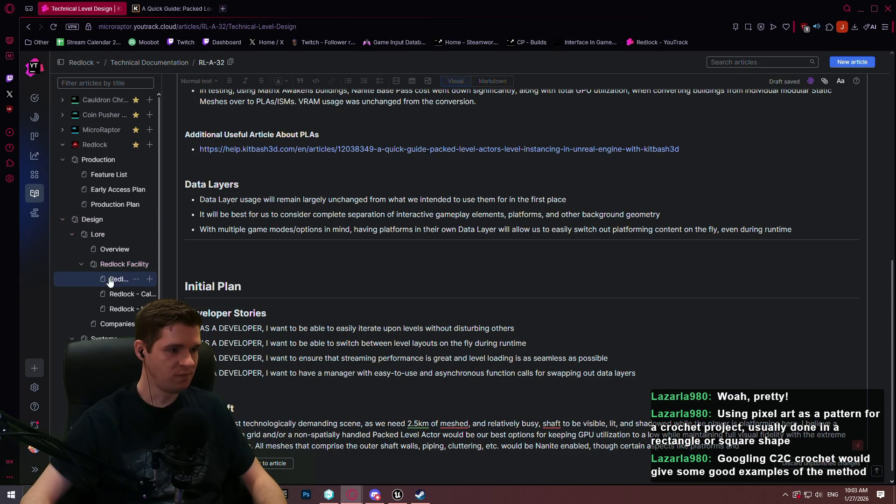
{"action": "scroll", "coordinate": [117, 280], "scroll_direction": "down", "scroll_amount": 2}
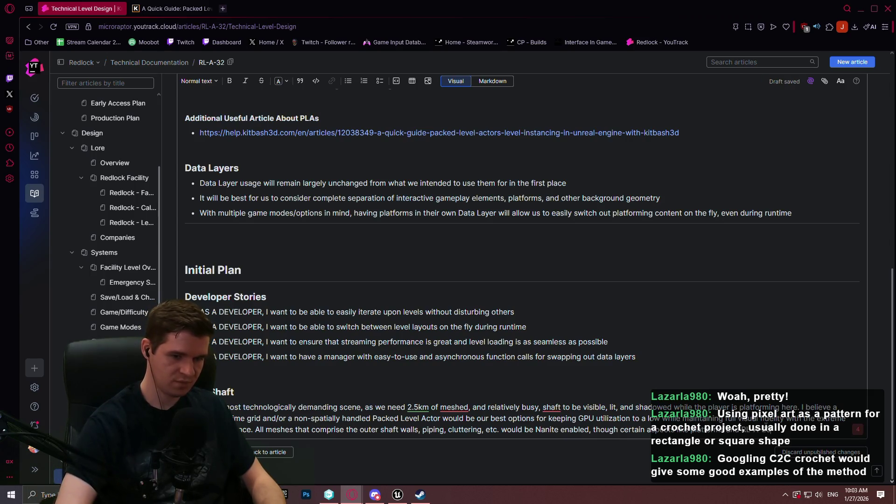
{"action": "key", "text": "ctrl+v"}
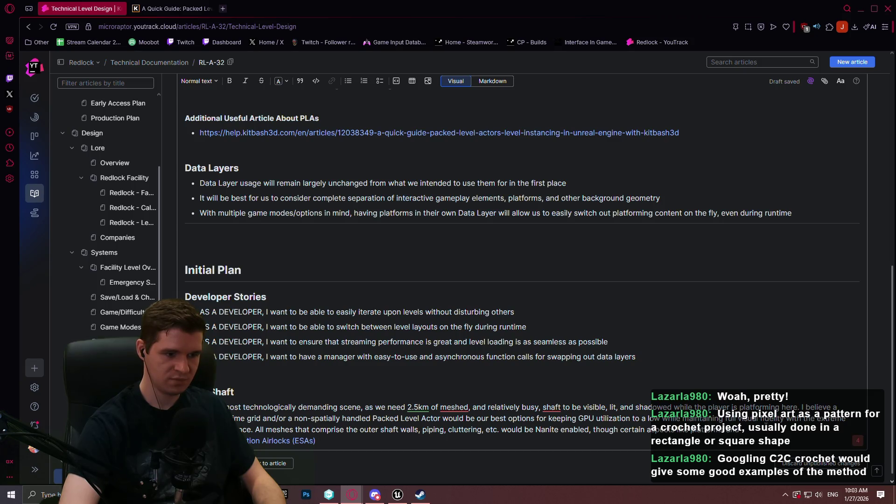
{"action": "type", "text": " will need"}
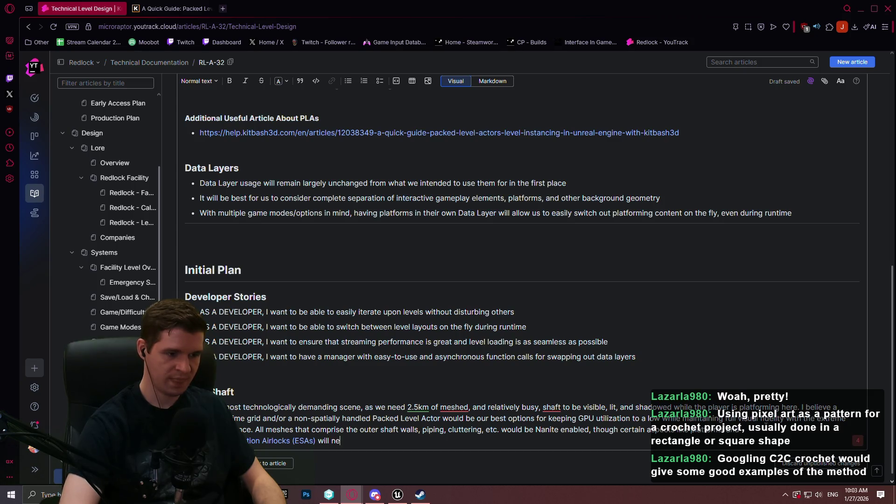
{"action": "key", "text": "BackSpace"}
{"action": "key", "text": "BackSpace"}
{"action": "key", "text": "BackSpace"}
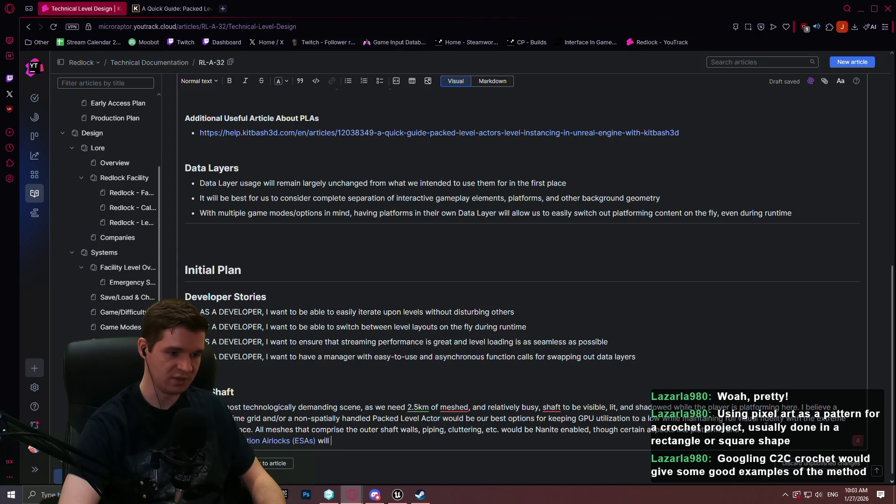
{"action": "type", "text": "likelyneed to be loaded wit"}
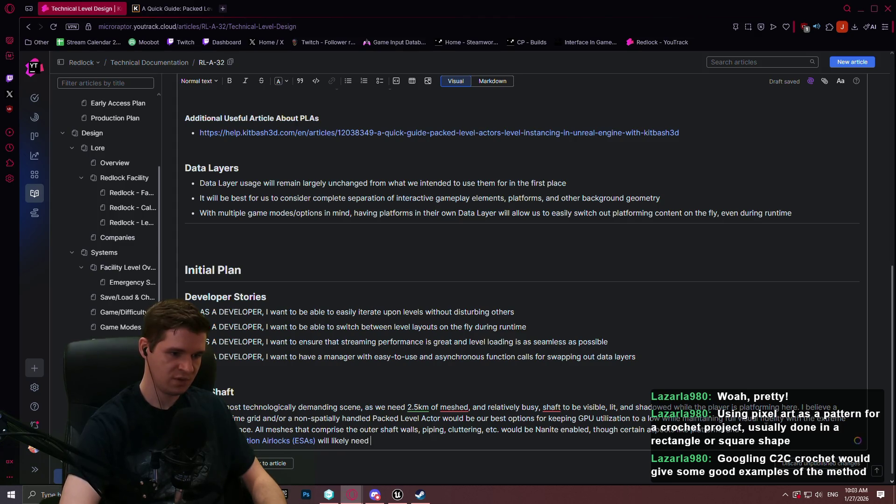
{"action": "type", "text": "hou"}
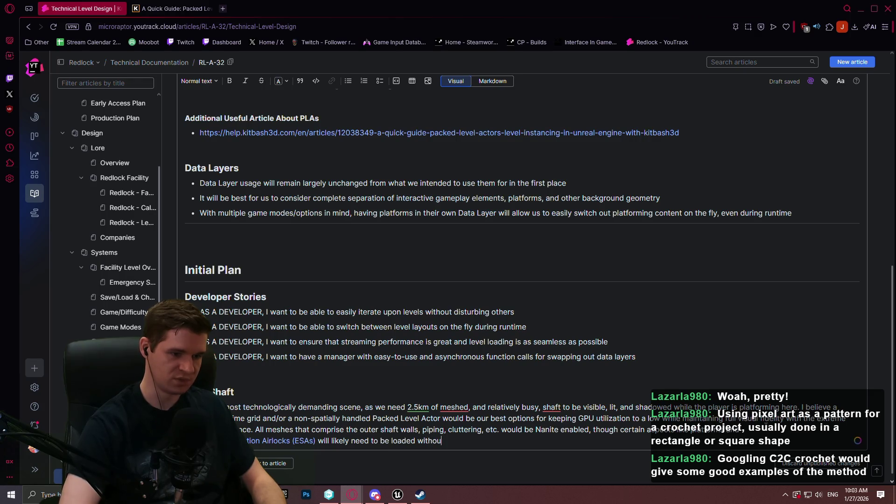
{"action": "type", "text": "t spatial handling or separat"}
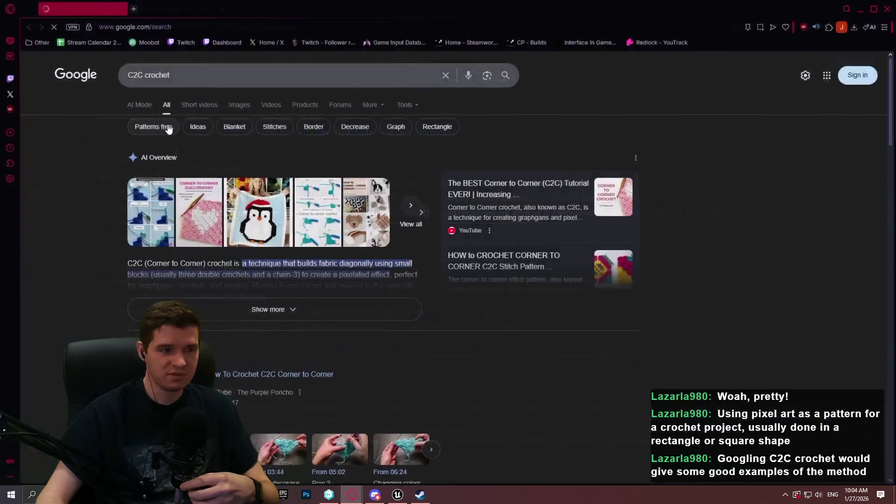
Search Google Images for 'square crochet blanket' and preview the 2024 Granny Square Blanket result
{"action": "left_click", "coordinate": [243, 105]}
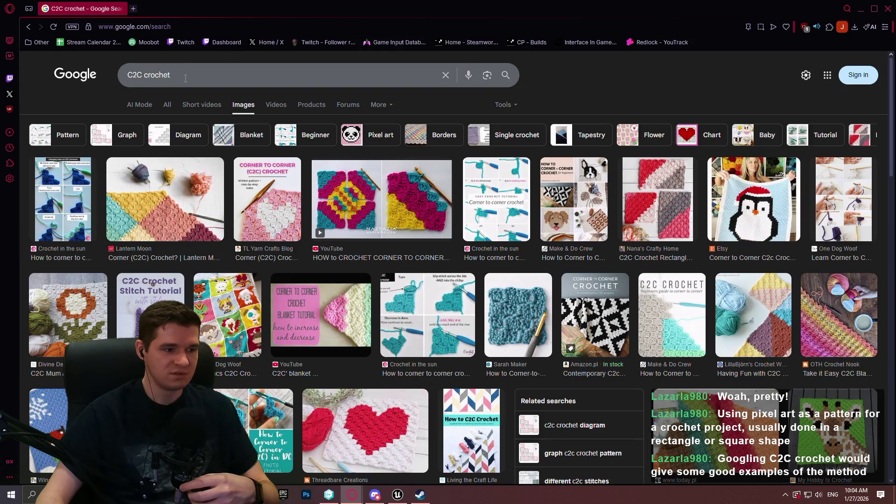
{"action": "left_click", "coordinate": [234, 81]}
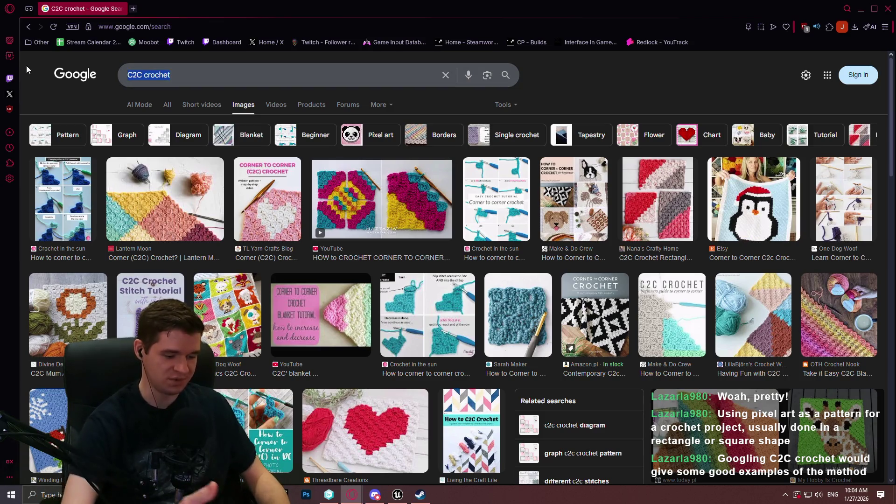
{"action": "type", "text": "square cro"}
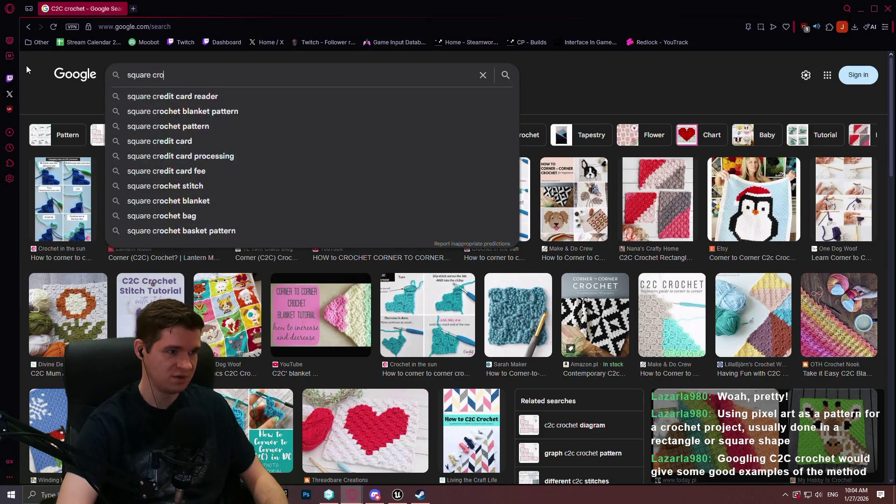
{"action": "type", "text": "chet blanket"}
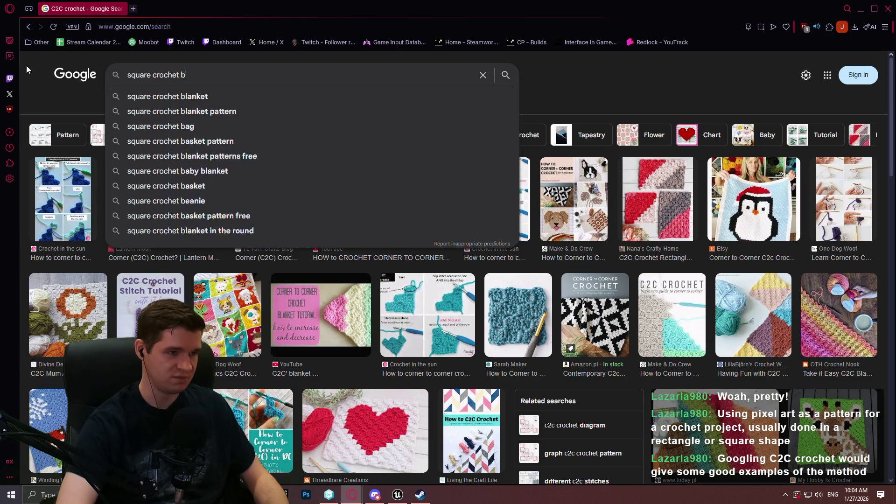
{"action": "key", "text": "Return"}
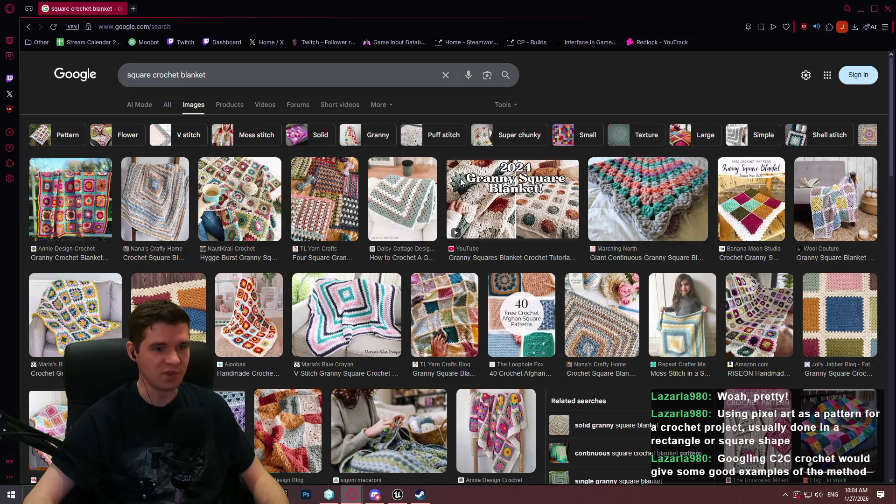
{"action": "left_click", "coordinate": [532, 198]}
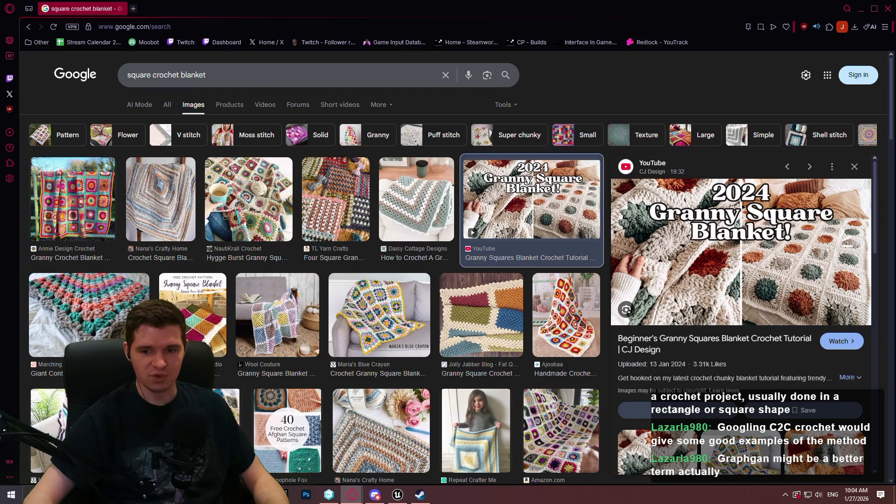
{"action": "triple_click", "coordinate": [166, 75]}
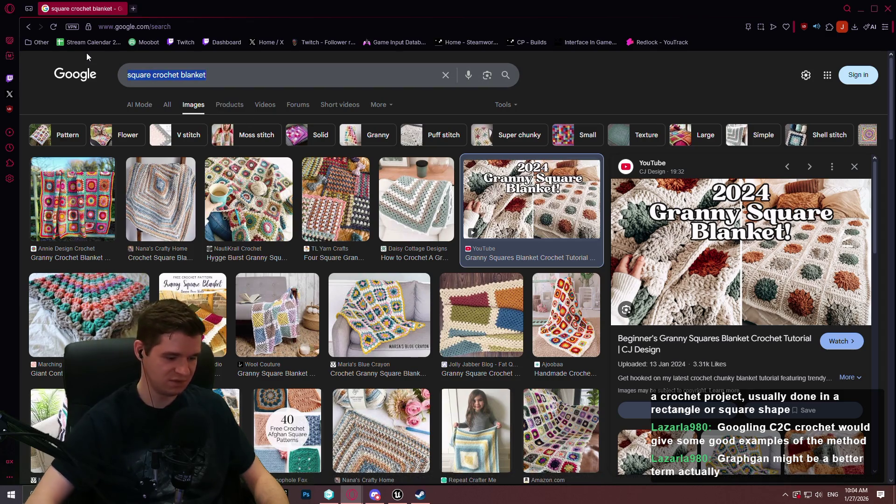
Search images for 'graphgan' and preview the unicorn, owl and tulip results
{"action": "type", "text": "graphgan"}
{"action": "key", "text": "Return"}
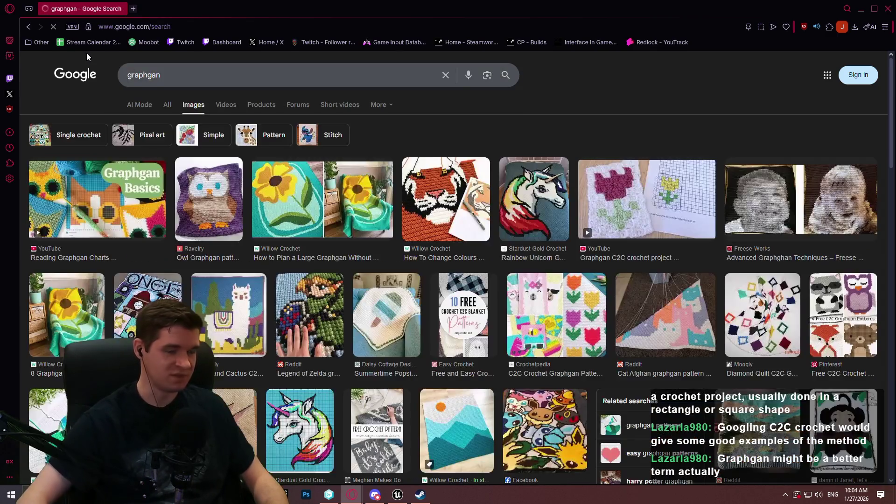
{"action": "left_click", "coordinate": [541, 201]}
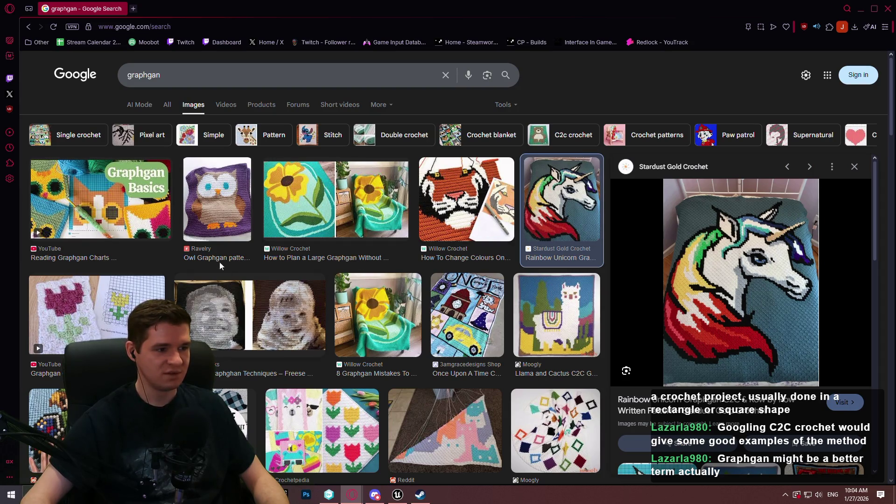
{"action": "scroll", "coordinate": [218, 198], "scroll_direction": "down", "scroll_amount": 4}
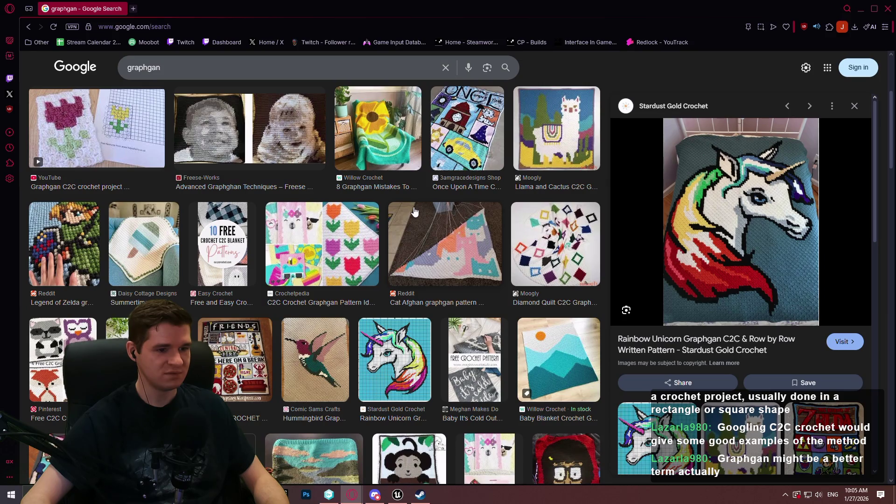
{"action": "scroll", "coordinate": [592, 181], "scroll_direction": "up", "scroll_amount": 5}
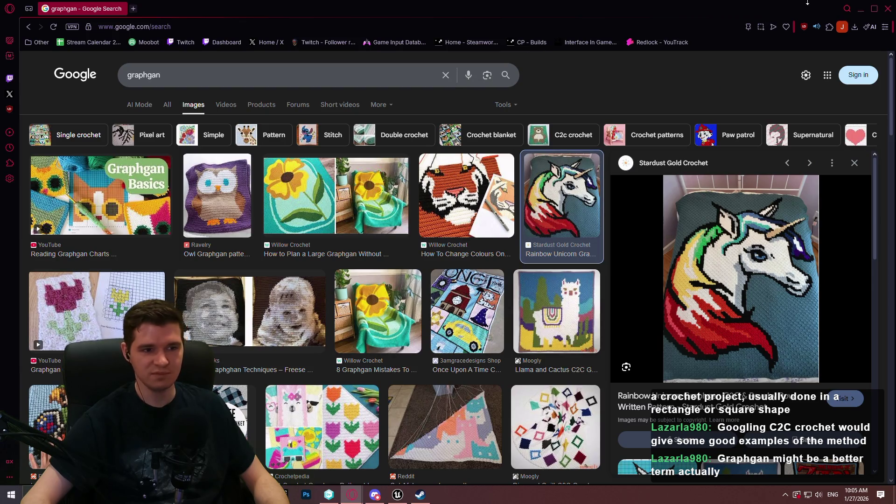
{"action": "left_click", "coordinate": [230, 201]}
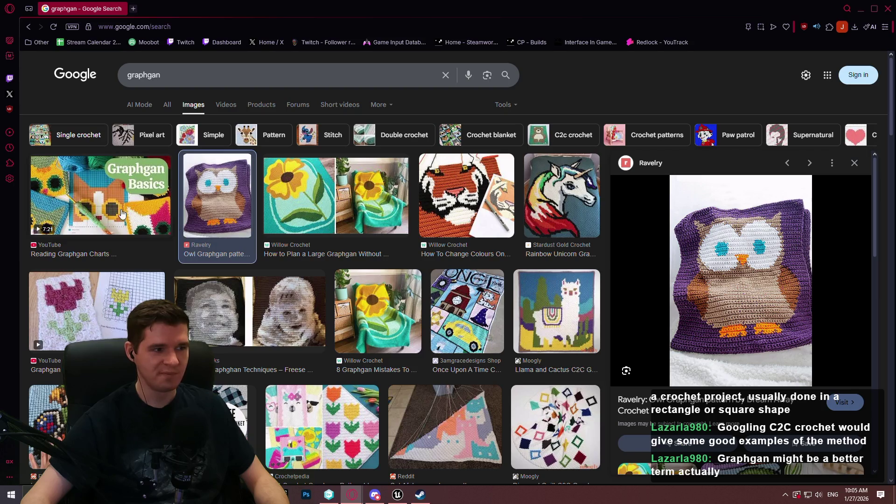
{"action": "left_click", "coordinate": [96, 299]}
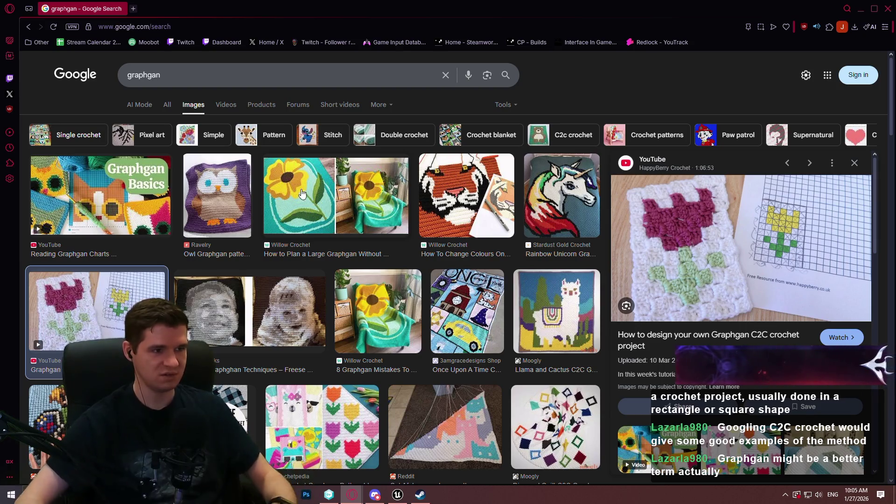
Search 'loop crochet stitch' and 'beginner crochet with easy loop tool', then close the search window
{"action": "left_click_drag", "start_coordinate": [177, 74], "coordinate": [38, 68]}
{"action": "type", "text": "loop crochet"}
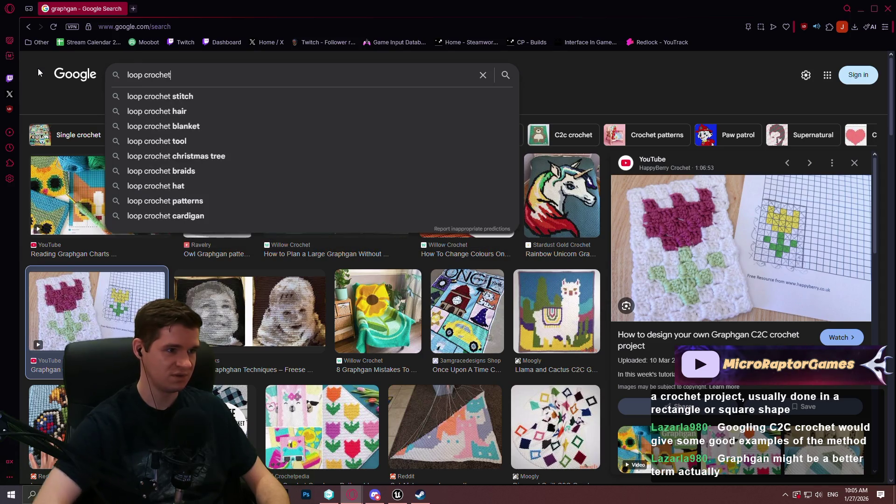
{"action": "key", "text": "Down"}
{"action": "key", "text": "Return"}
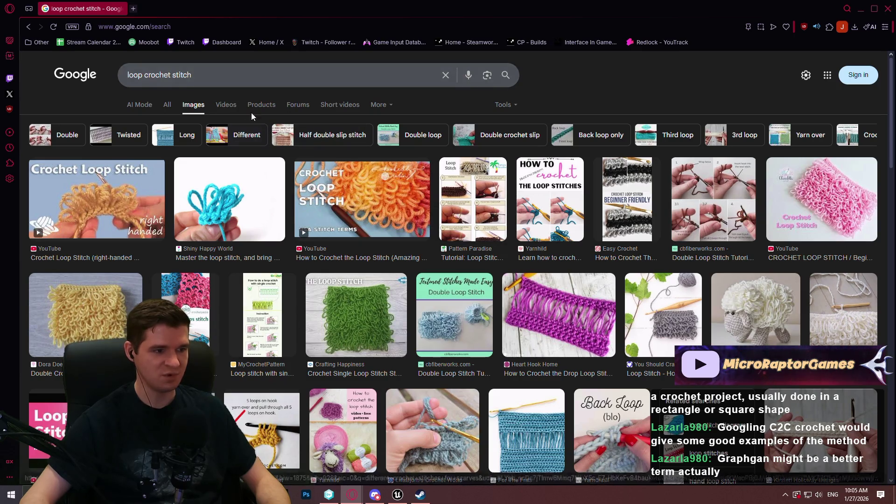
{"action": "triple_click", "coordinate": [159, 75]}
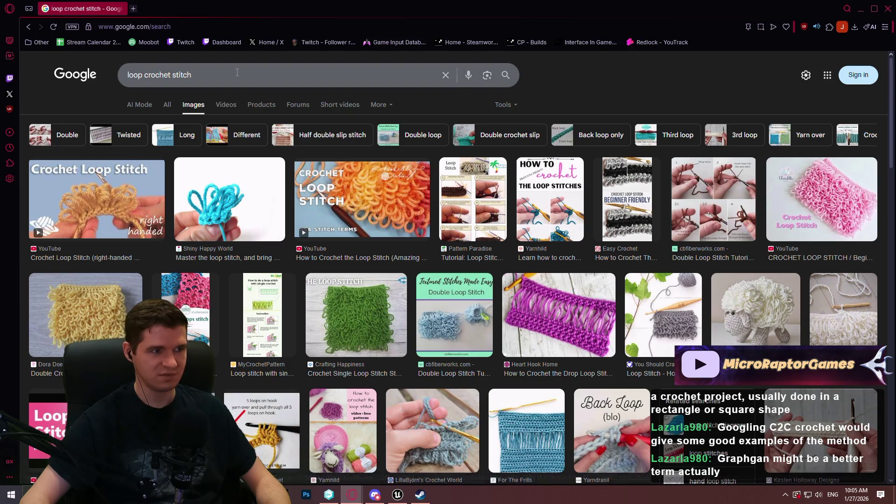
{"action": "type", "text": "be"}
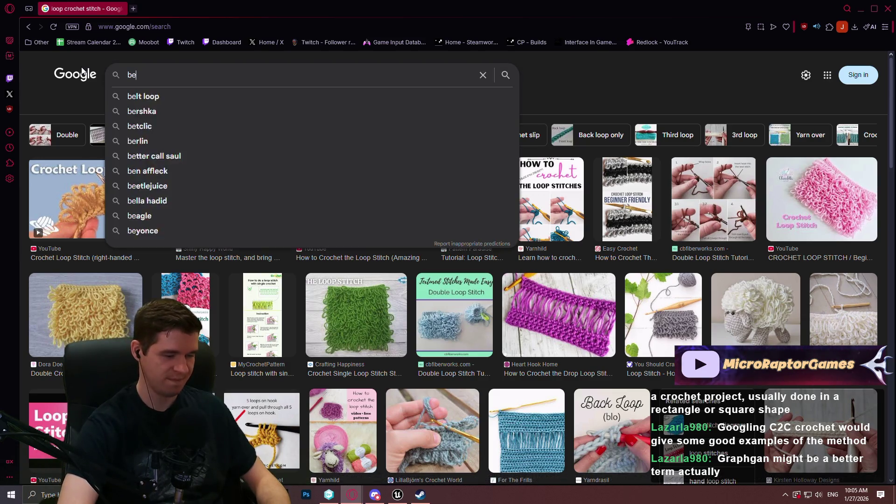
{"action": "type", "text": "ginner crochet with eas"}
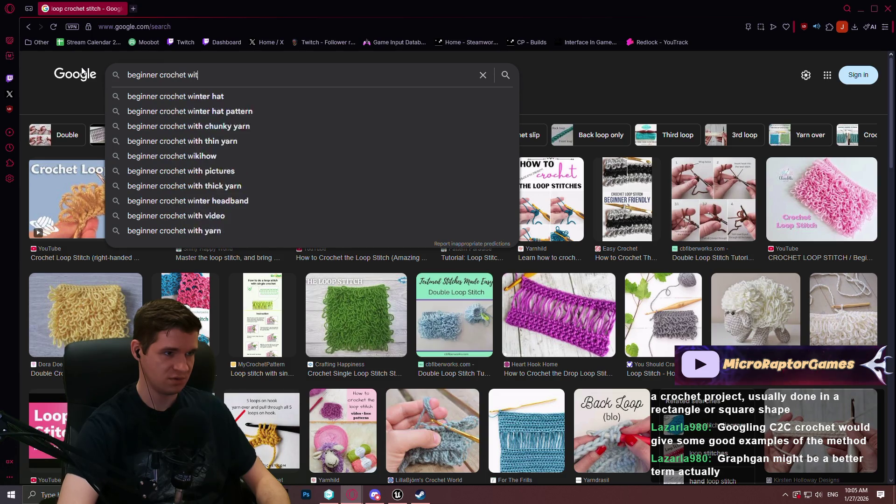
{"action": "type", "text": "y loop tool"}
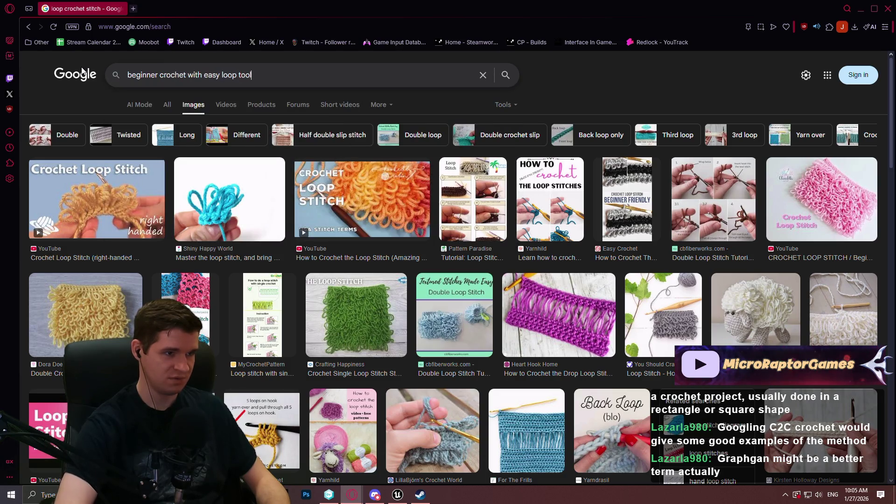
{"action": "key", "text": "Return"}
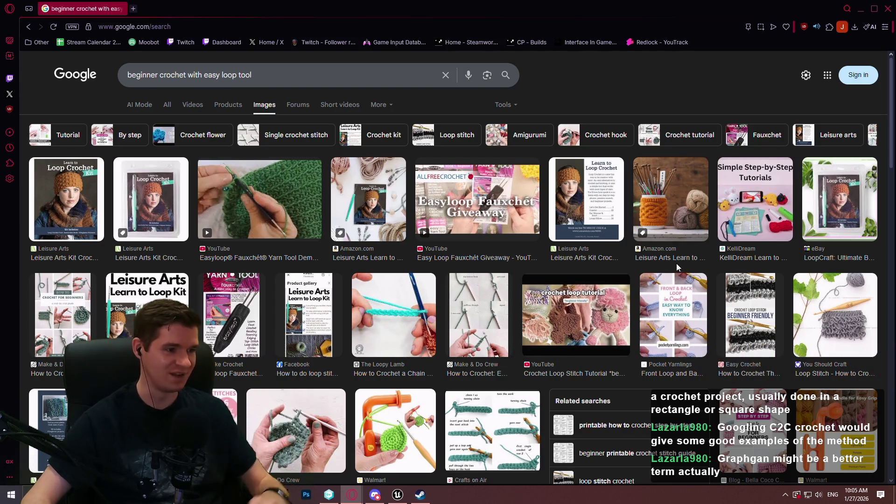
{"action": "scroll", "coordinate": [836, 181], "scroll_direction": "down", "scroll_amount": 2}
{"action": "scroll", "coordinate": [836, 181], "scroll_direction": "down", "scroll_amount": 6}
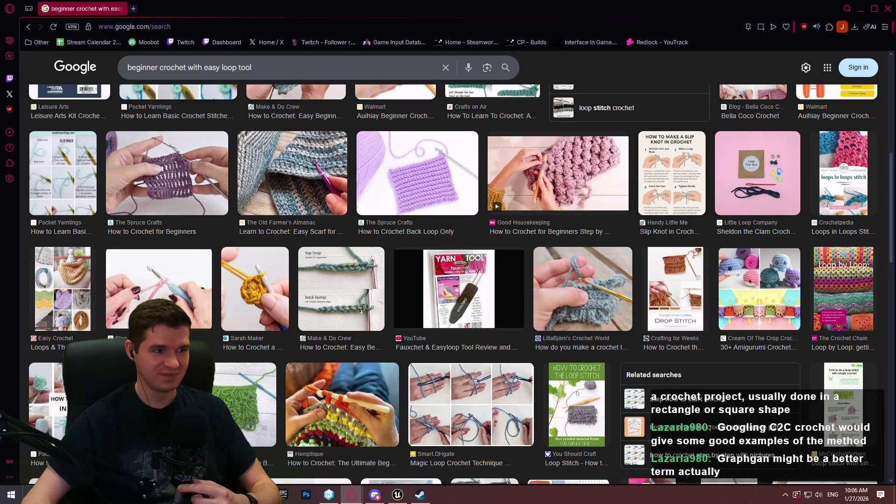
{"action": "left_click", "coordinate": [887, 12]}
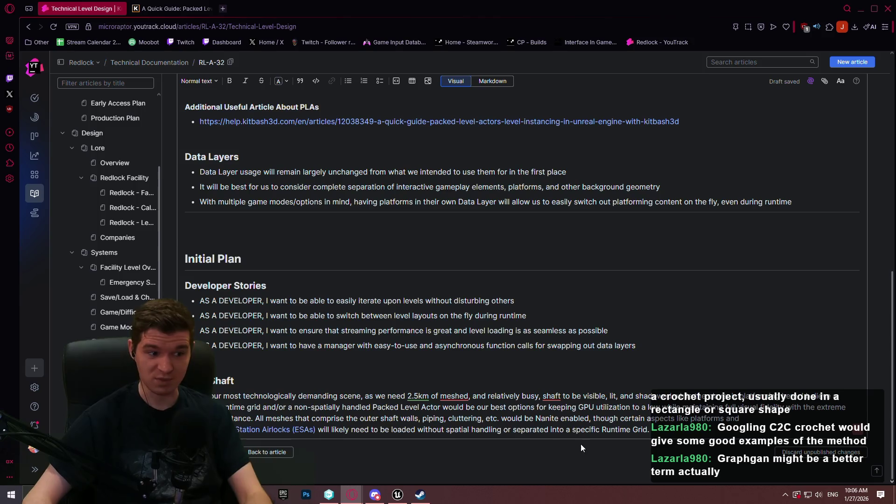
Add that maintaining low VRAM cost with simple textures will be key in such a large area
{"action": "scroll", "coordinate": [487, 286], "scroll_direction": "down", "scroll_amount": 1}
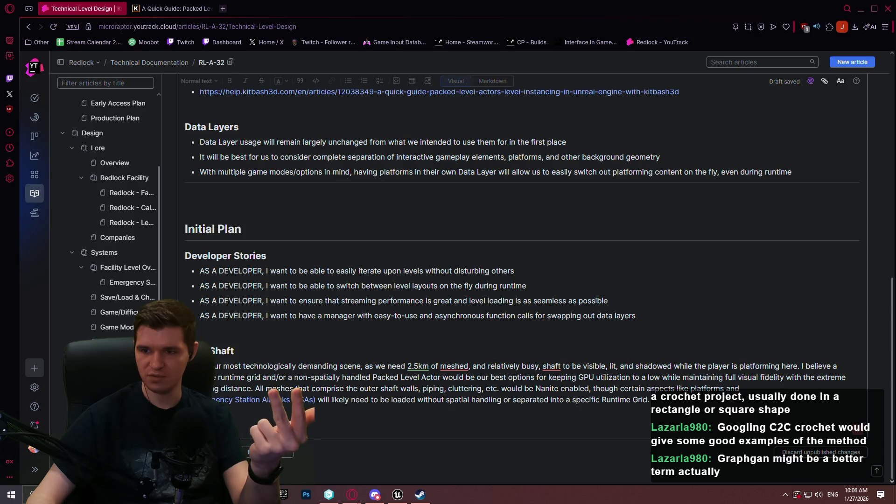
{"action": "left_click", "coordinate": [681, 400]}
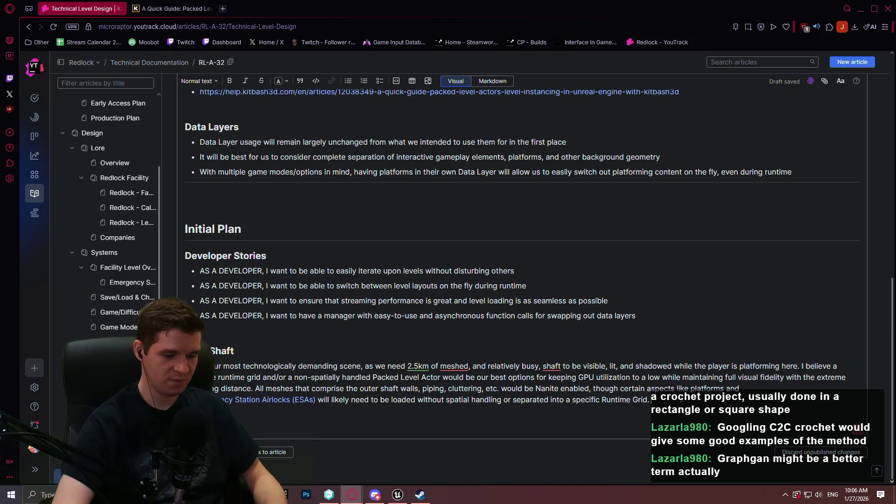
{"action": "type", "text": "Maintaining"}
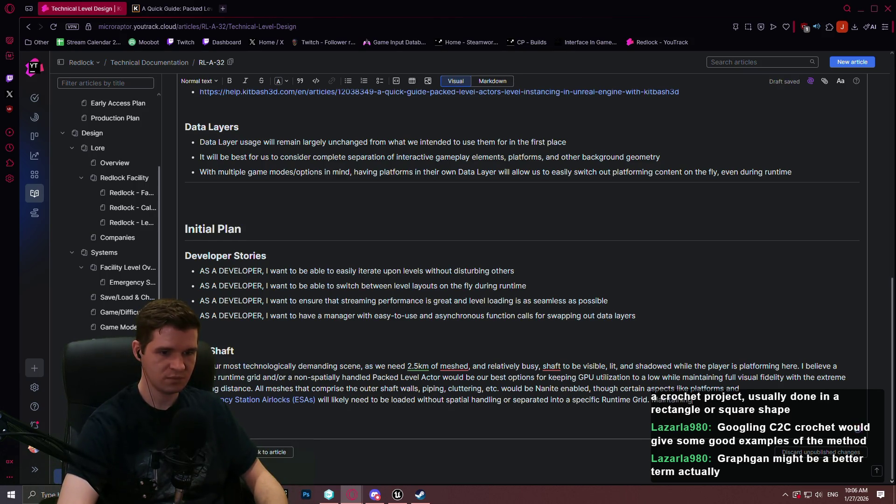
{"action": "type", "text": " low"}
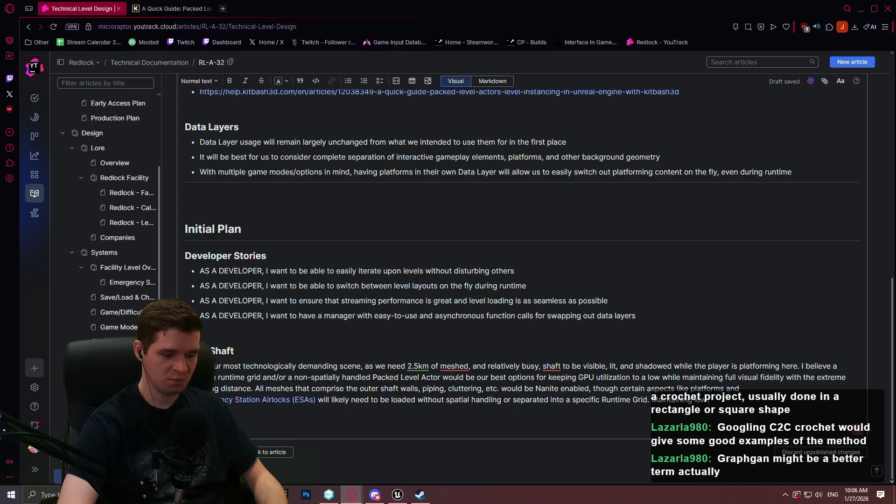
{"action": "type", "text": " VRAM cost by using simple te"}
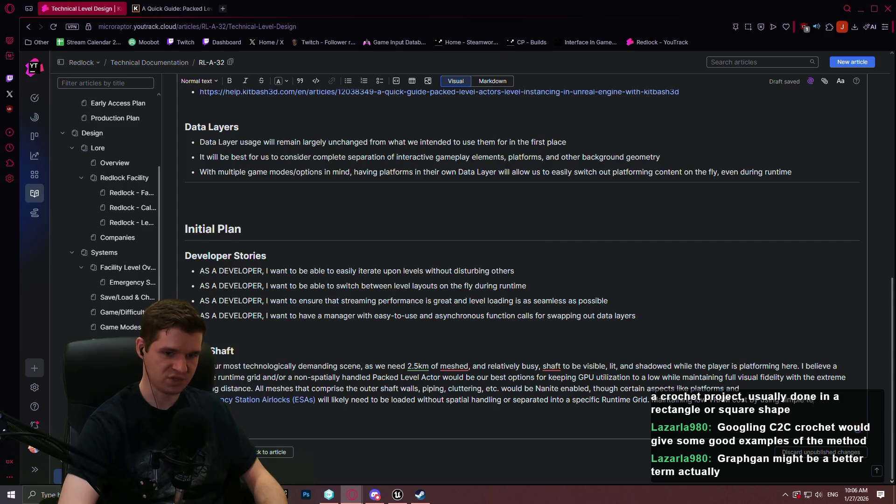
{"action": "type", "text": "xtures, and"}
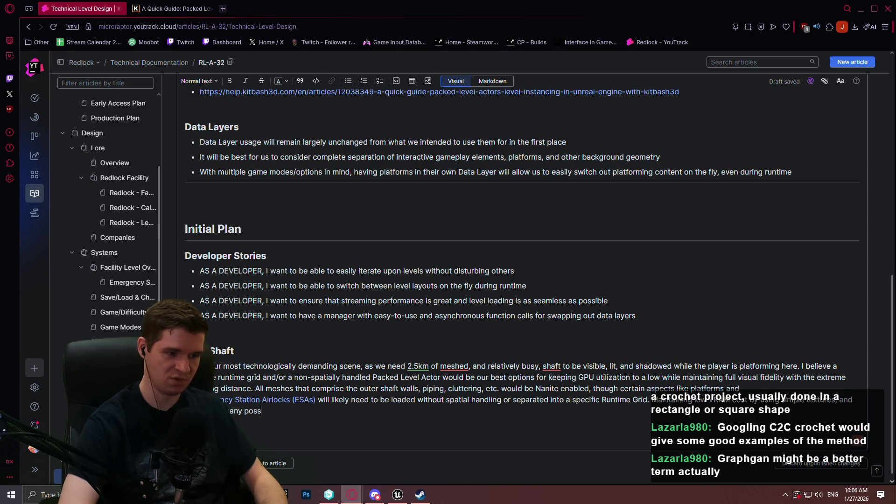
{"action": "type", "text": " any possible, will b"}
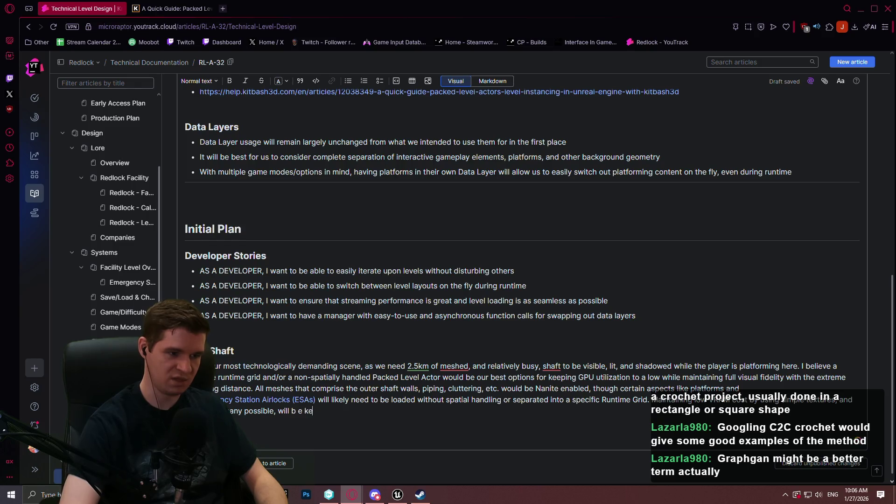
{"action": "type", "text": "e k"}
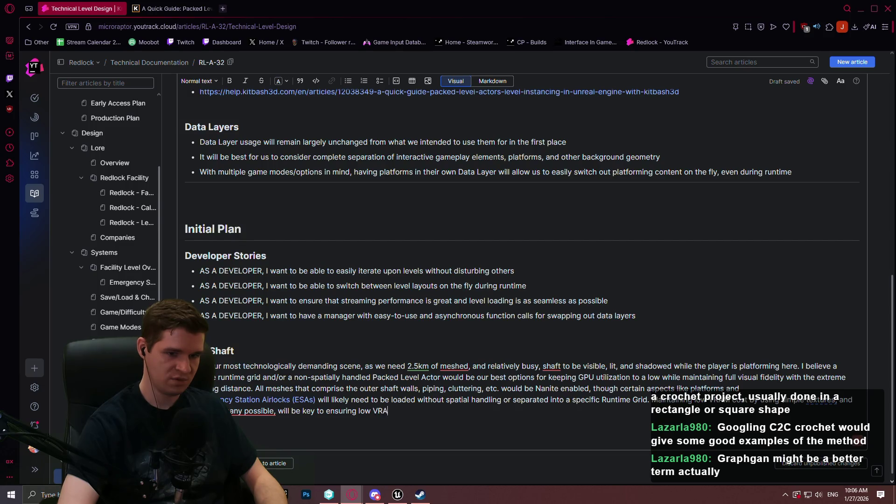
{"action": "type", "text": "ge "}
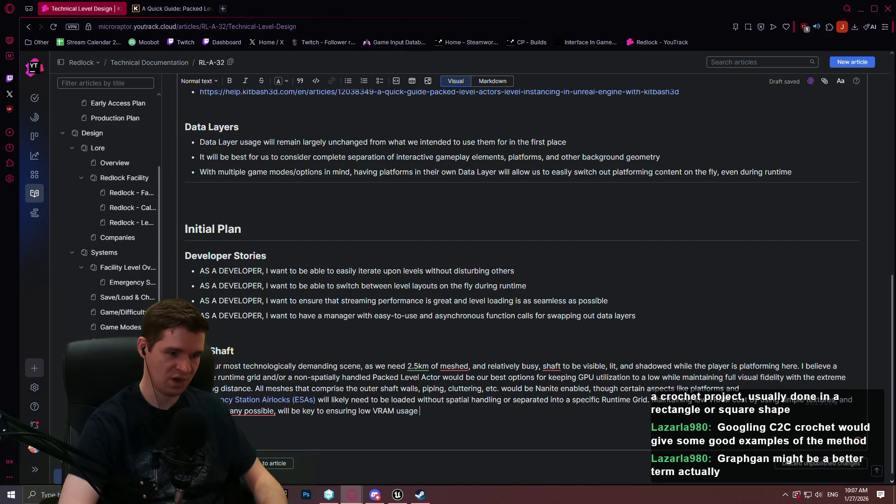
{"action": "type", "text": "in such alarge"}
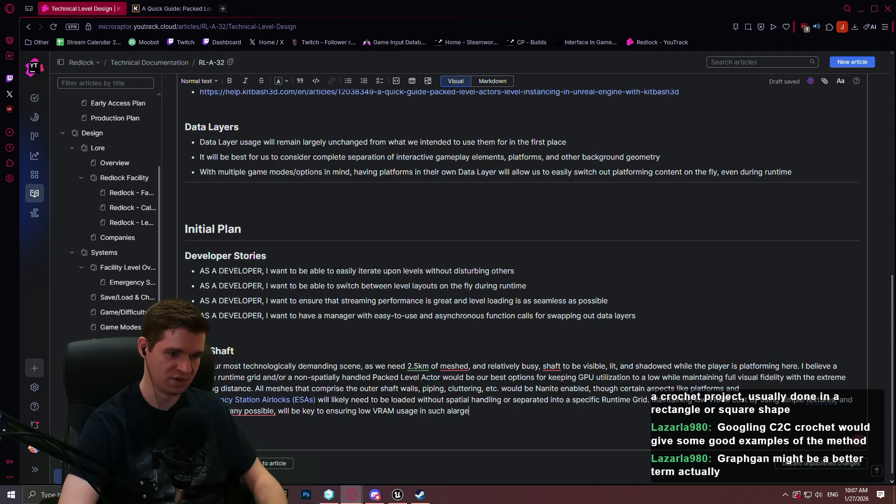
{"action": "key", "text": "BackSpace"}
{"action": "key", "text": "BackSpace"}
{"action": "key", "text": "BackSpace"}
{"action": "key", "text": "BackSpace"}
{"action": "key", "text": "BackSpace"}
{"action": "type", "text": " large area."}
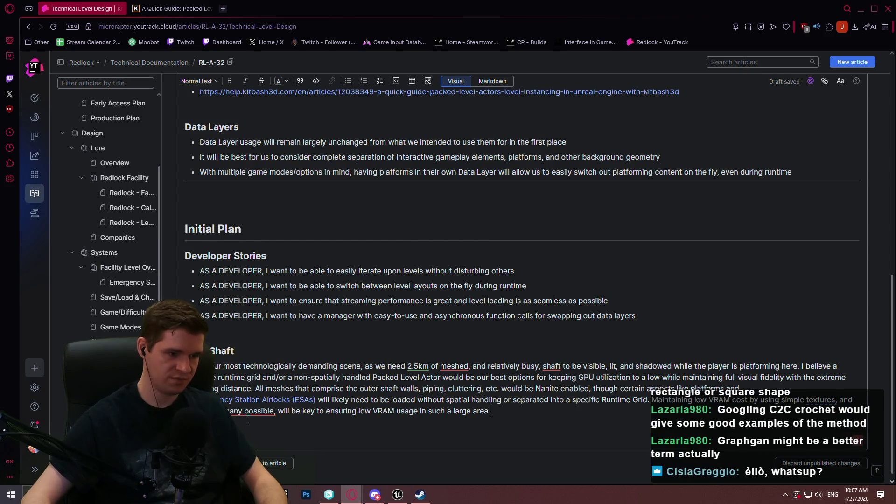
Note one stationary directional light, no dynamic day/night cycle, Lumen and Megalights doing the heavy lifting; then switch to Unreal
{"action": "left_click", "coordinate": [279, 421]}
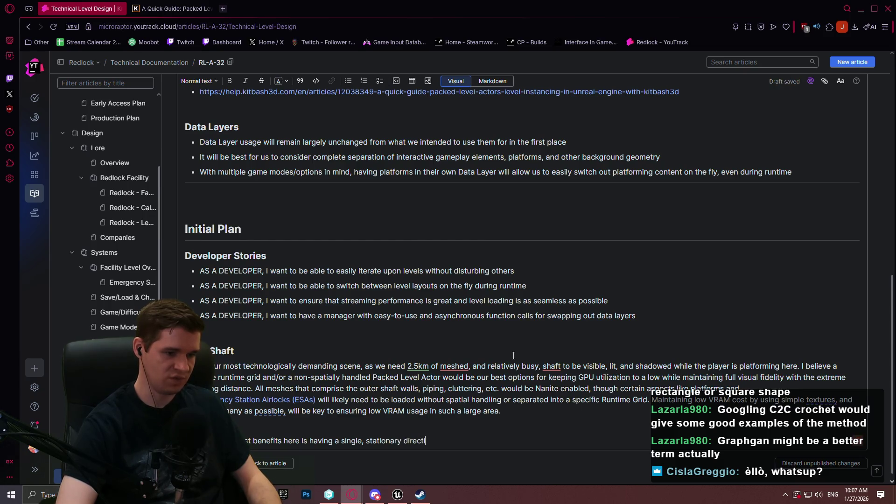
{"action": "type", "text": "onal light t"}
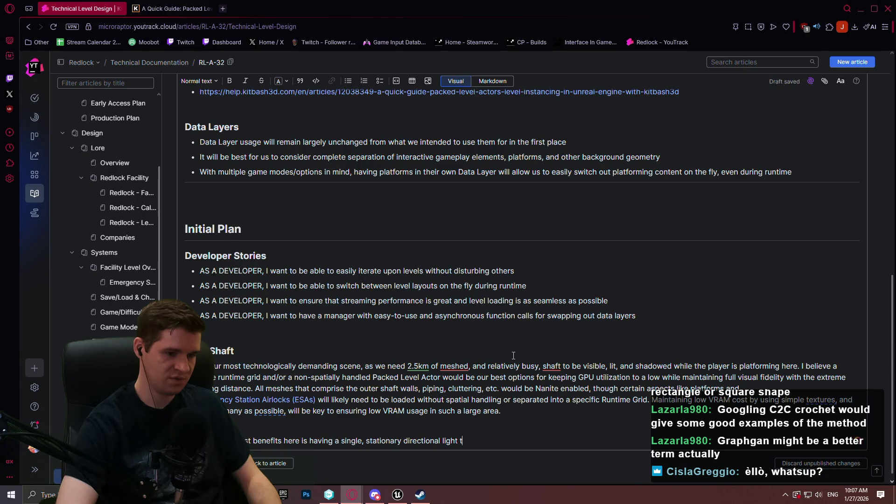
{"action": "type", "text": "ioth no d"}
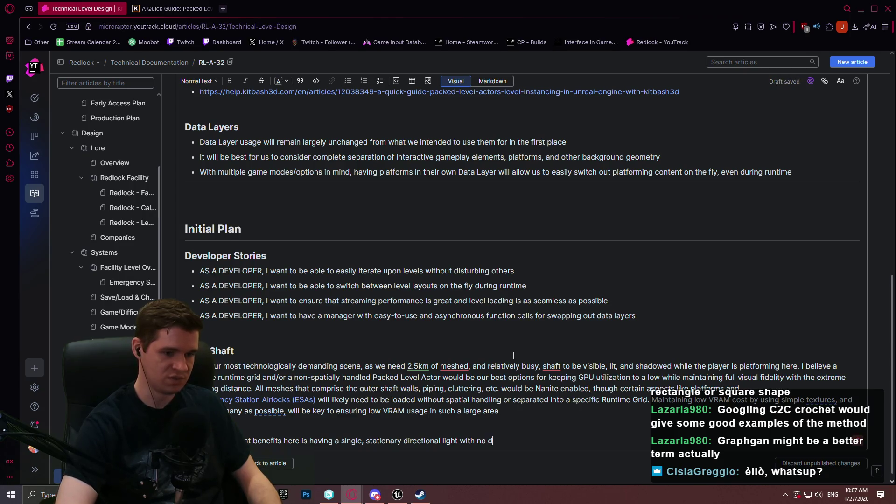
{"action": "type", "text": "ynamic day/nig"}
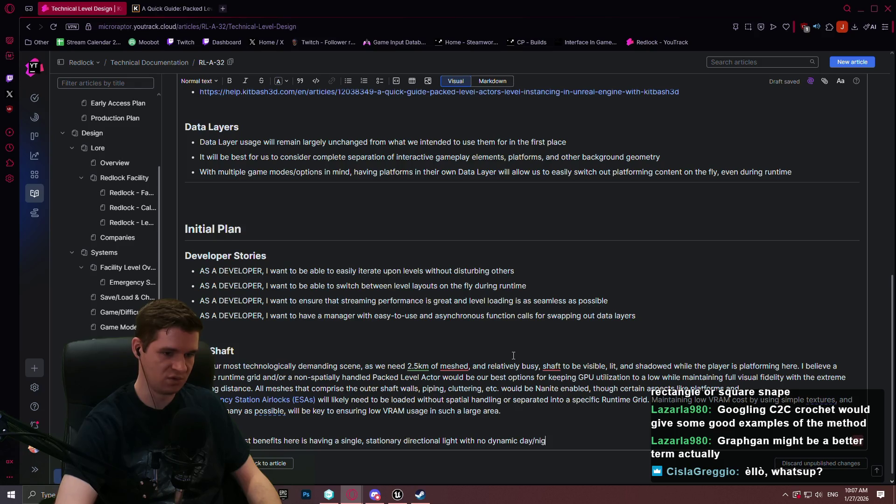
{"action": "type", "text": "ht cycle. We can likely redu"}
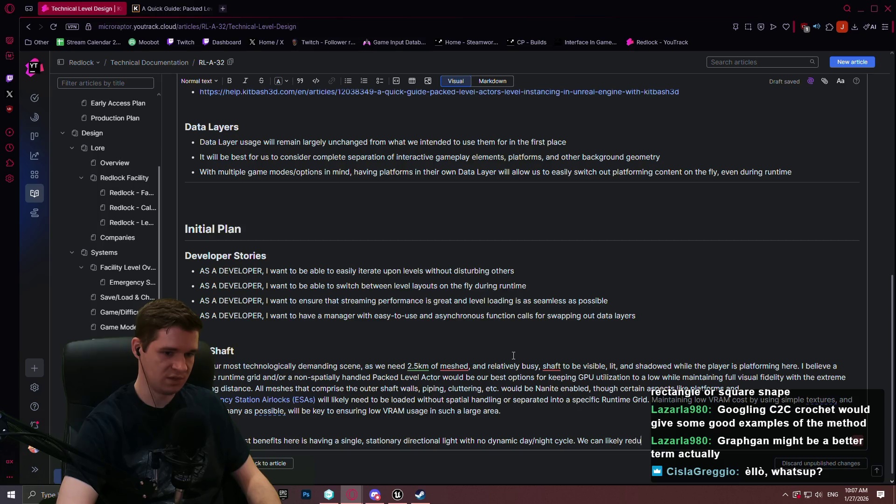
{"action": "type", "text": "Lumen and Megalights will do the heavy lifting, but we should"}
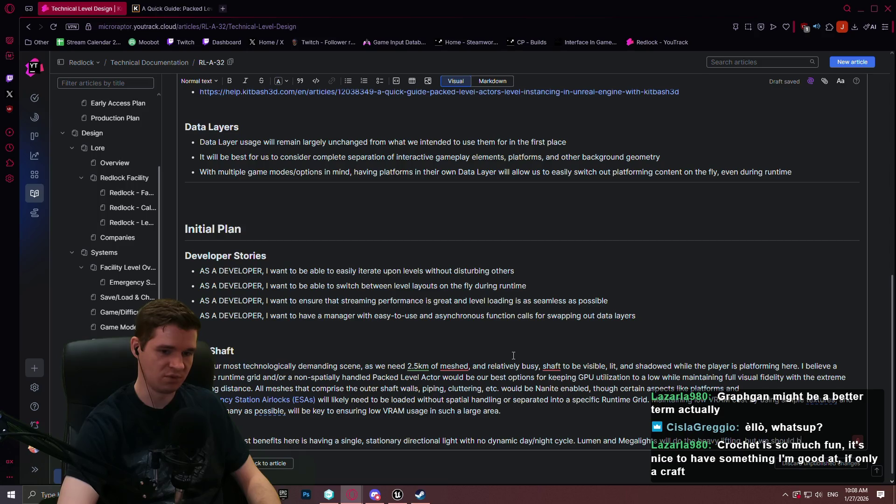
{"action": "type", "text": "o avoid"}
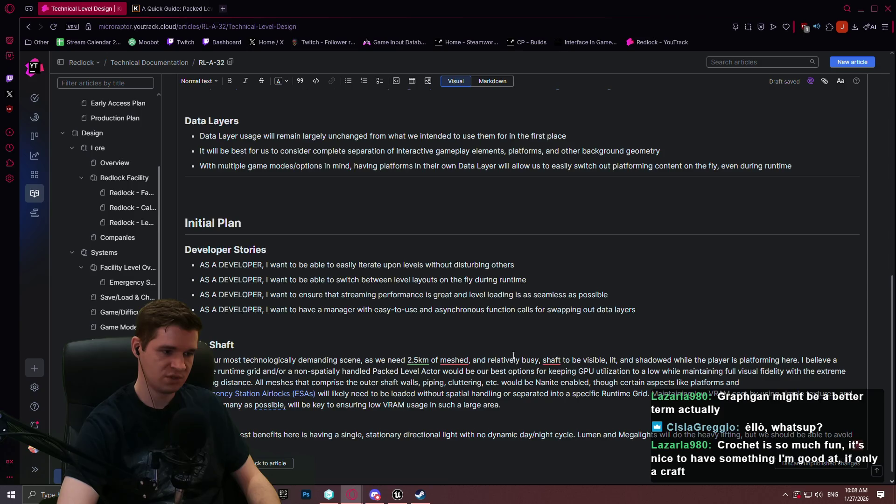
{"action": "type", "text": " updates."}
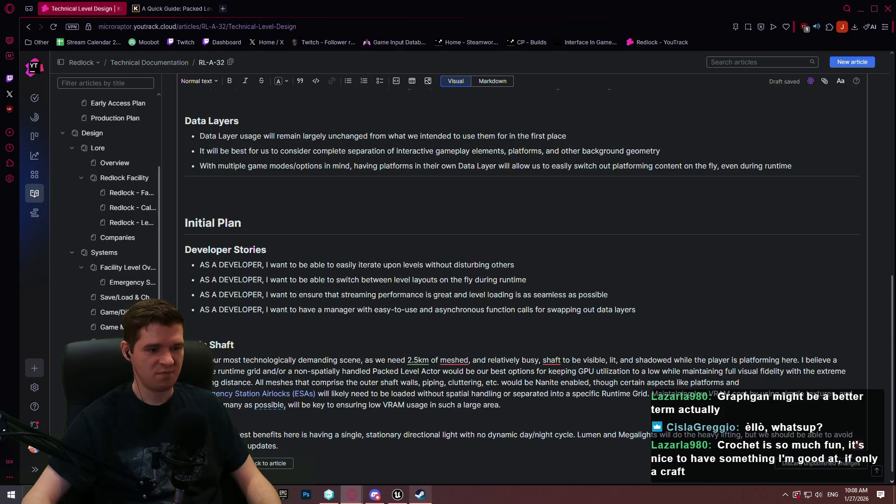
{"action": "left_click", "coordinate": [397, 494]}
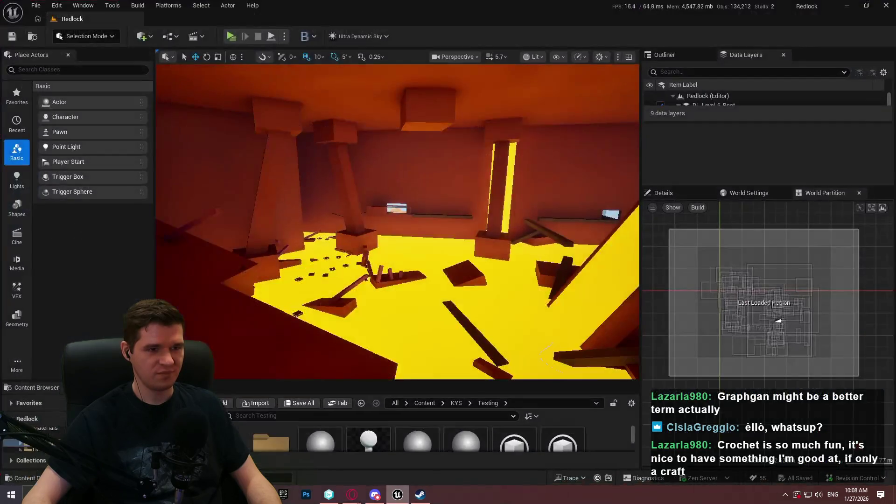
Switch the Unreal viewport to the Lumen Surface Cache view mode
{"action": "left_click", "coordinate": [556, 57]}
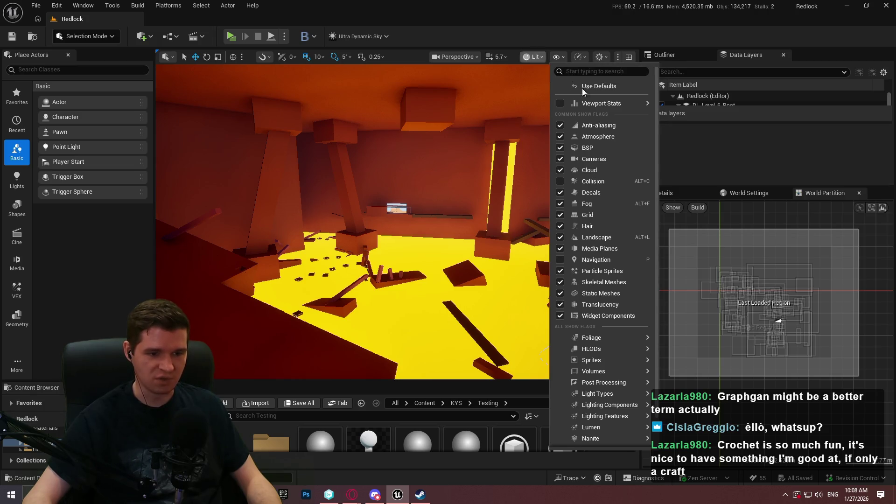
{"action": "scroll", "coordinate": [603, 397], "scroll_direction": "down", "scroll_amount": 1}
{"action": "mouse_move", "coordinate": [604, 397]}
{"action": "scroll", "coordinate": [603, 397], "scroll_direction": "down", "scroll_amount": 1}
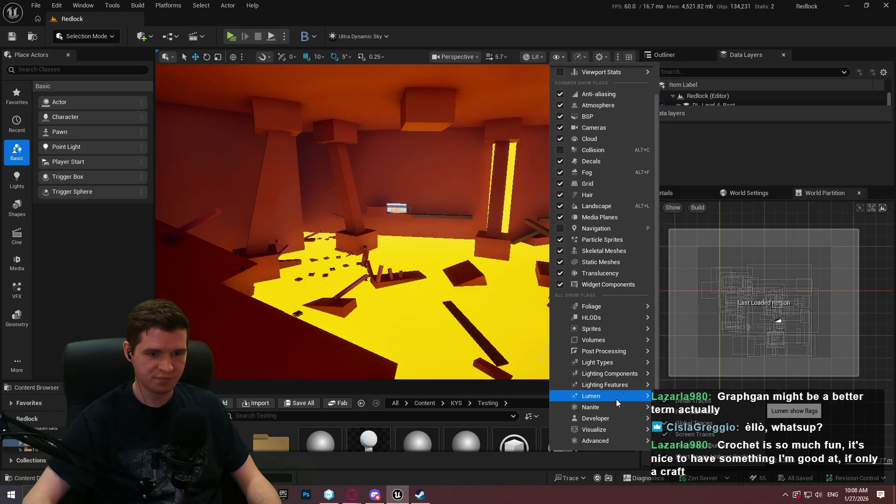
{"action": "left_click", "coordinate": [535, 59]}
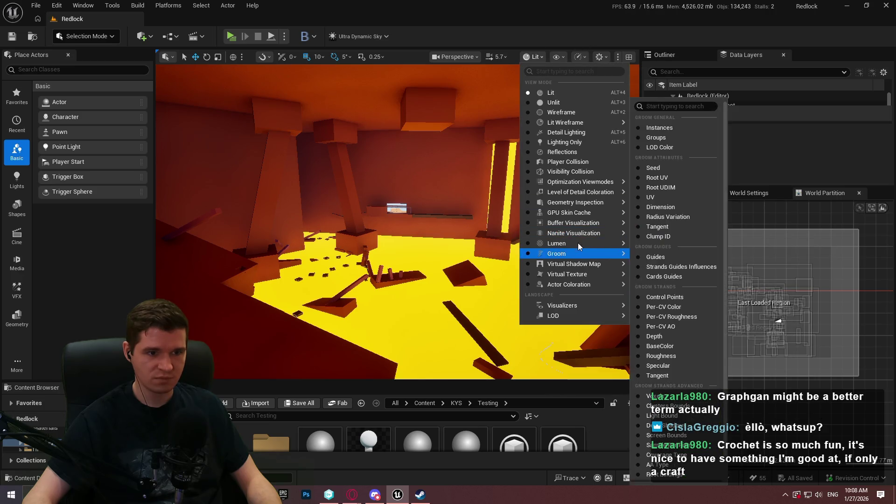
{"action": "mouse_move", "coordinate": [579, 245]}
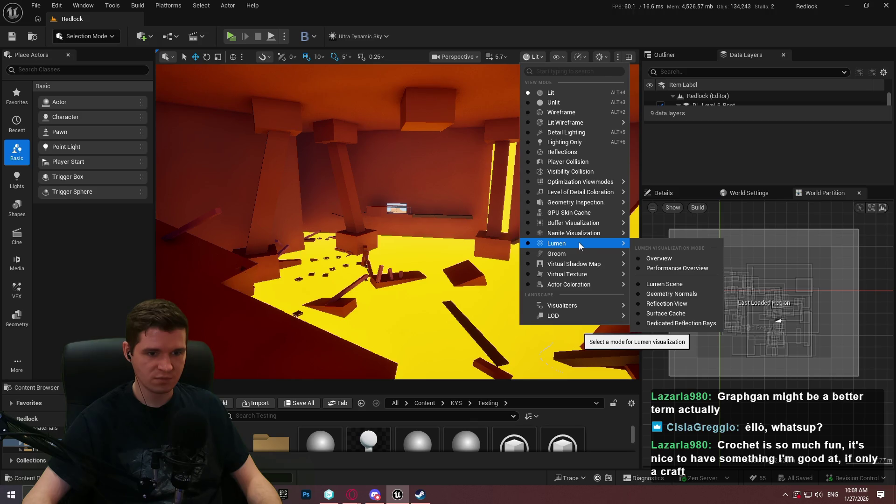
{"action": "left_click", "coordinate": [668, 313]}
{"action": "double_click", "coordinate": [671, 314]}
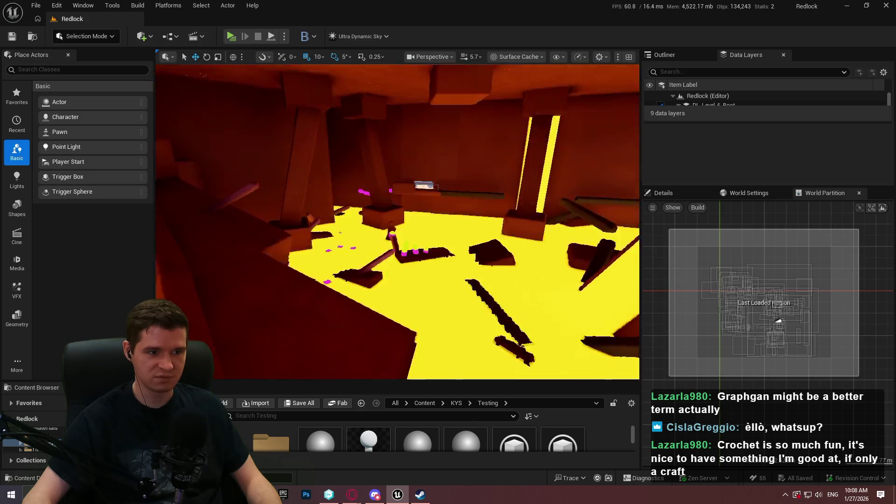
Return the viewport to Lit rendering
{"action": "left_click", "coordinate": [517, 56]}
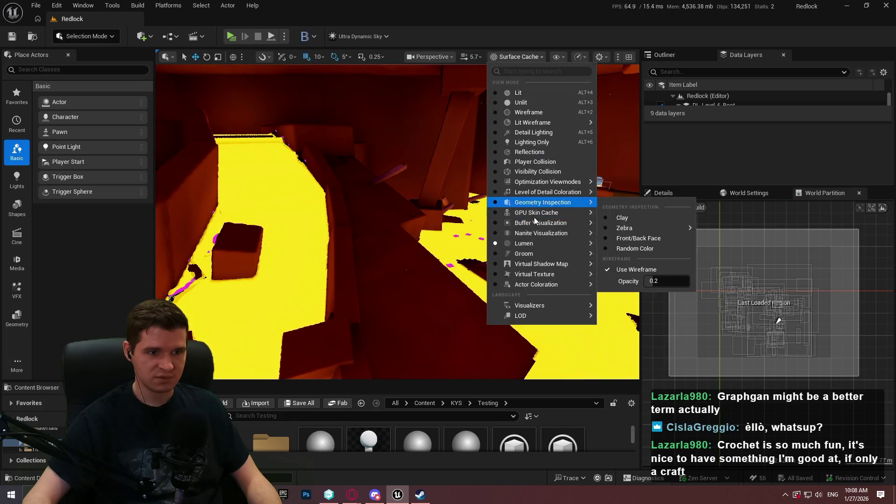
{"action": "mouse_move", "coordinate": [537, 222]}
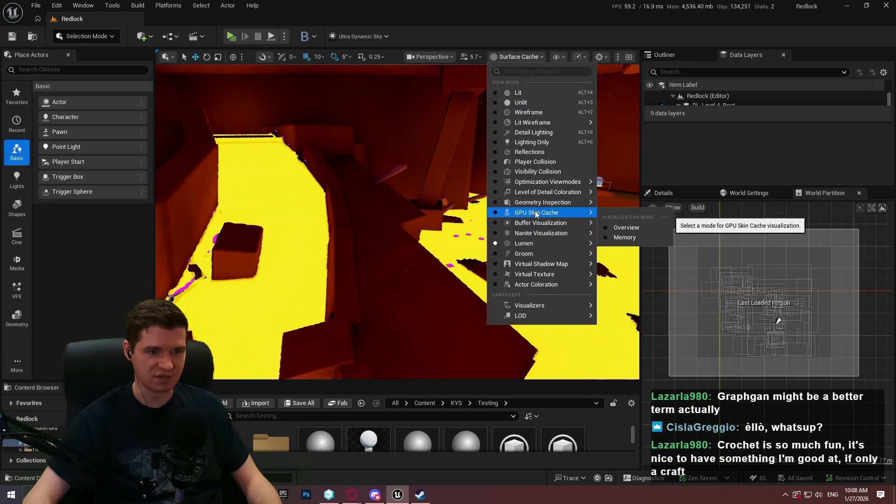
{"action": "mouse_move", "coordinate": [536, 186]}
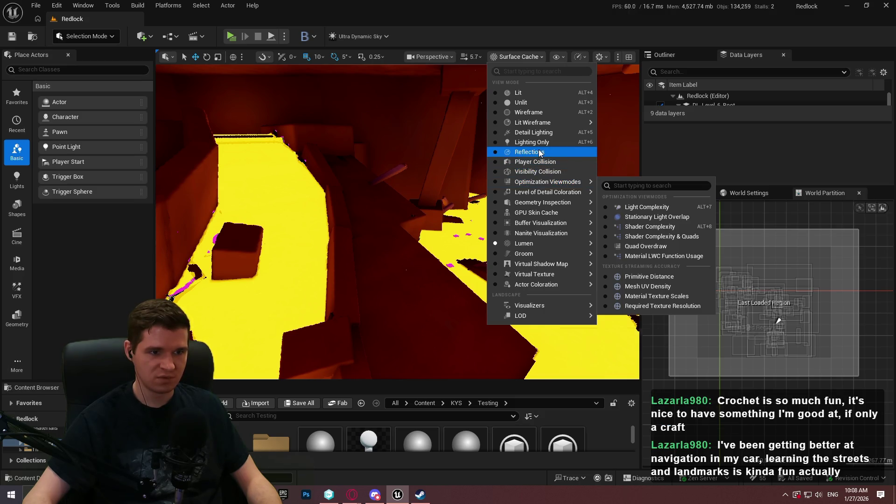
{"action": "left_click", "coordinate": [531, 94]}
Filter the viewport Show options for 'cach', then close the list
{"action": "left_click", "coordinate": [556, 57]}
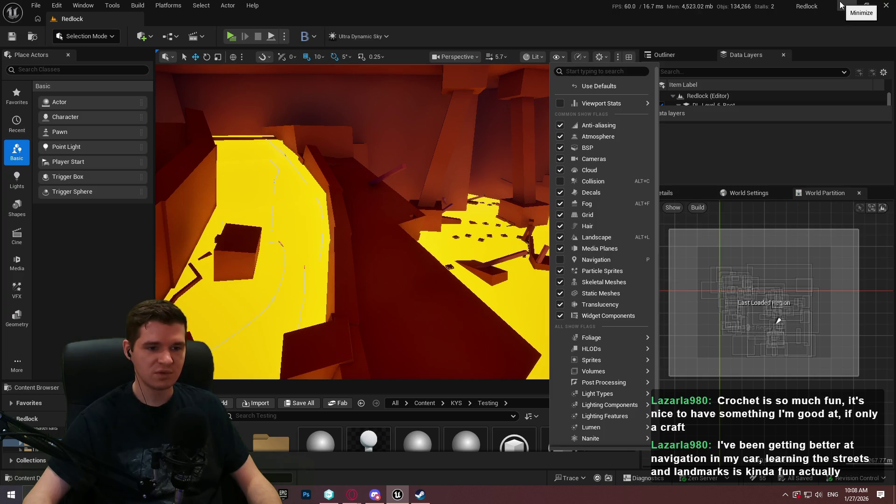
{"action": "scroll", "coordinate": [602, 327], "scroll_direction": "down", "scroll_amount": 2}
{"action": "mouse_move", "coordinate": [615, 355]}
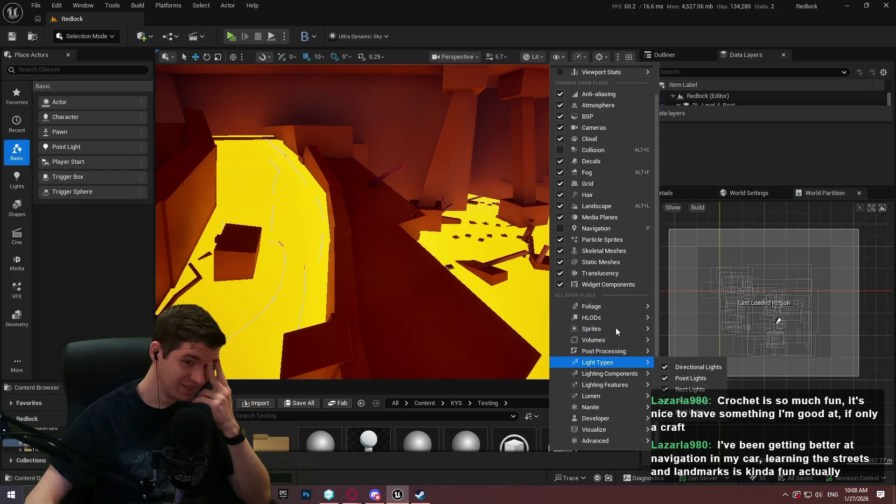
{"action": "scroll", "coordinate": [607, 233], "scroll_direction": "up", "scroll_amount": 3}
{"action": "left_click", "coordinate": [579, 72]}
{"action": "type", "text": "c"}
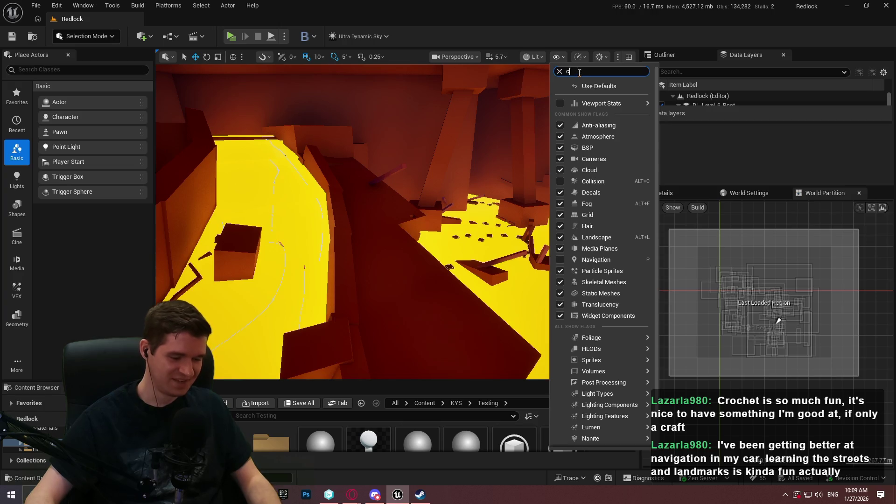
{"action": "type", "text": "ach"}
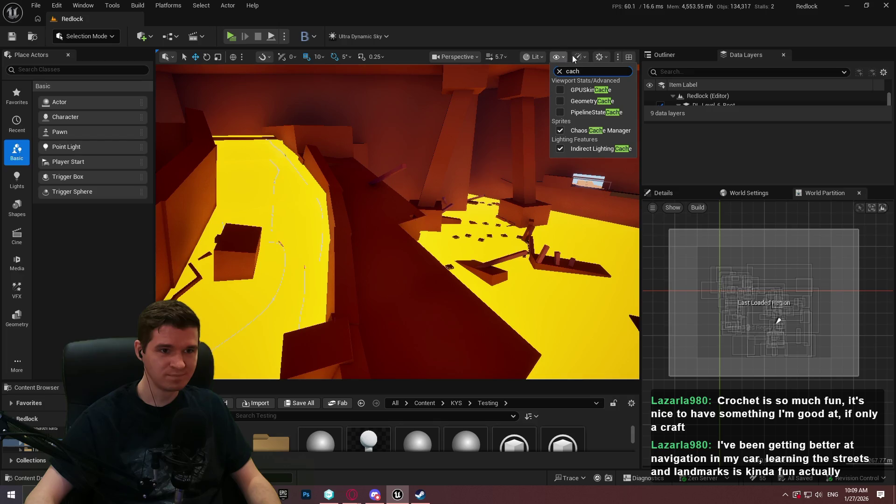
{"action": "left_click", "coordinate": [599, 43]}
Minimize Unreal, search 'ue5 shadow cache' in a new browser tab, and return to the article
{"action": "left_click", "coordinate": [847, 6]}
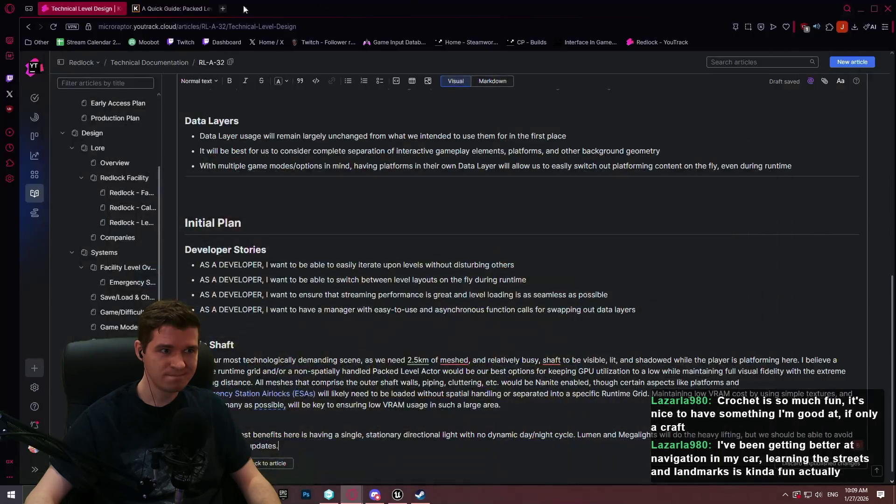
{"action": "left_click", "coordinate": [222, 8]}
{"action": "type", "text": "ue5 s"}
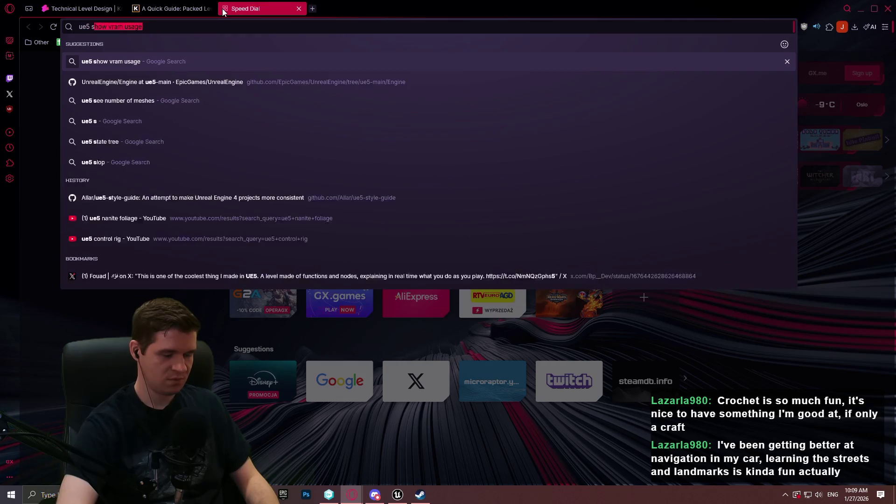
{"action": "type", "text": "hadow cache"}
{"action": "key", "text": "Return"}
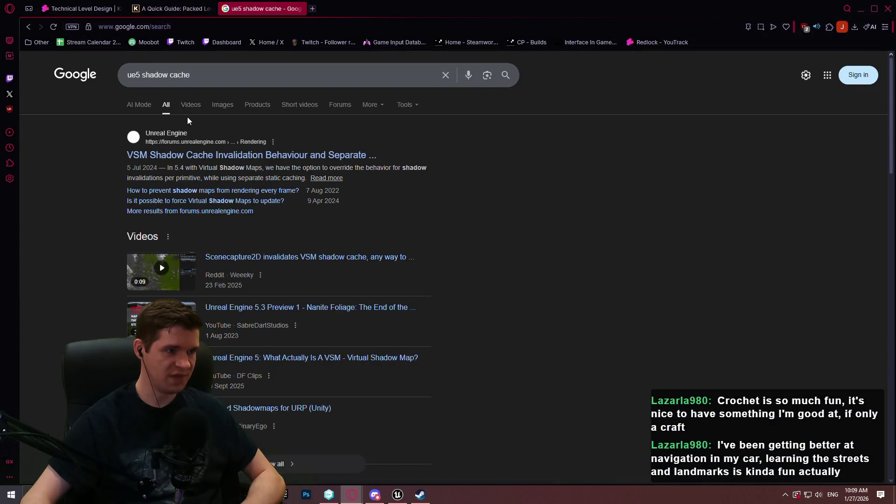
{"action": "left_click", "coordinate": [81, 8]}
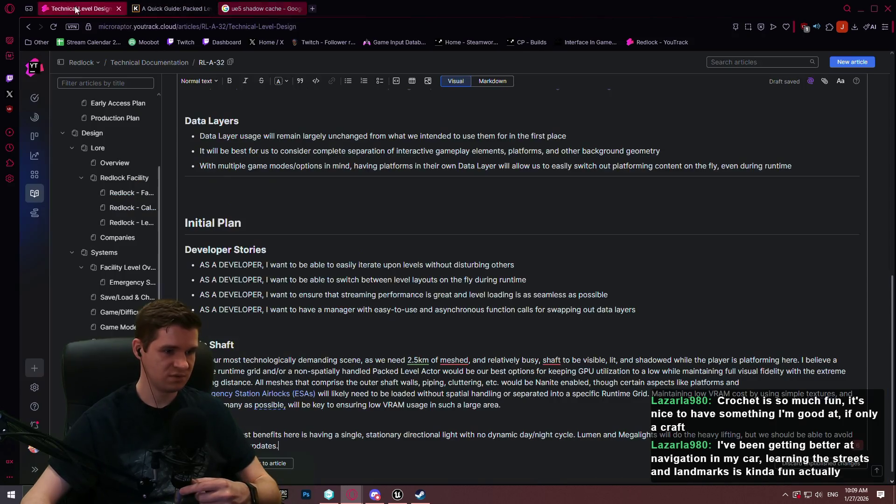
Replace 'updates' at the end of the lighting sentence with 'VSM cache invalidation'
{"action": "scroll", "coordinate": [611, 389], "scroll_direction": "down", "scroll_amount": 1}
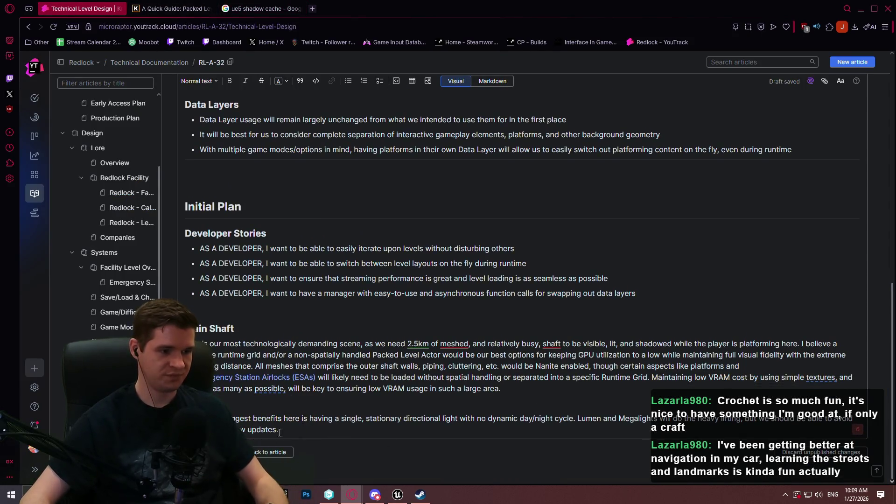
{"action": "type", "text": "VSM "}
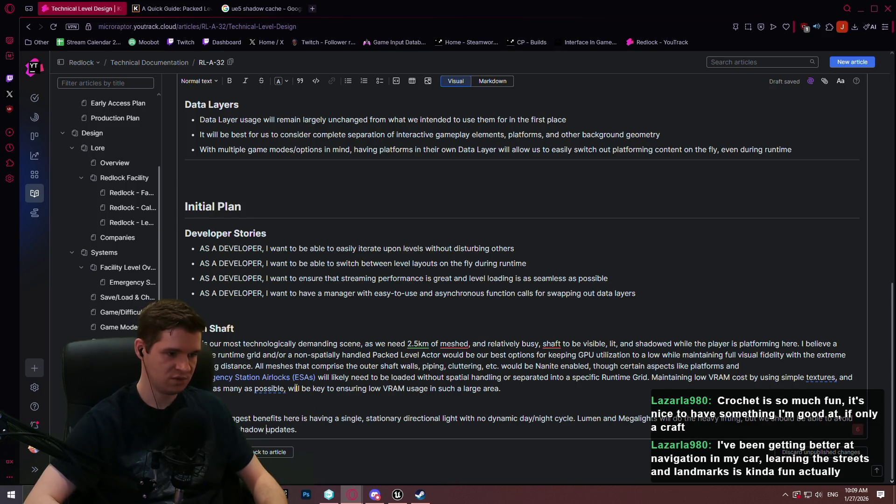
{"action": "type", "text": "cache inv "}
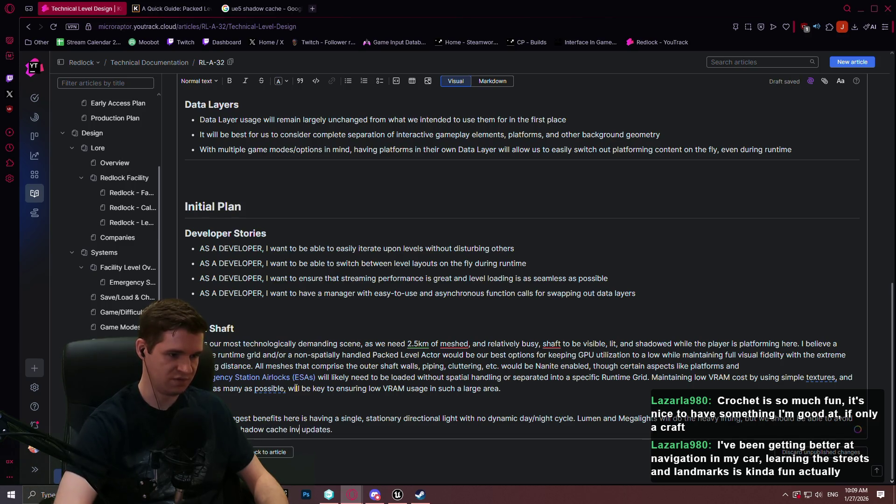
{"action": "type", "text": "alidation"}
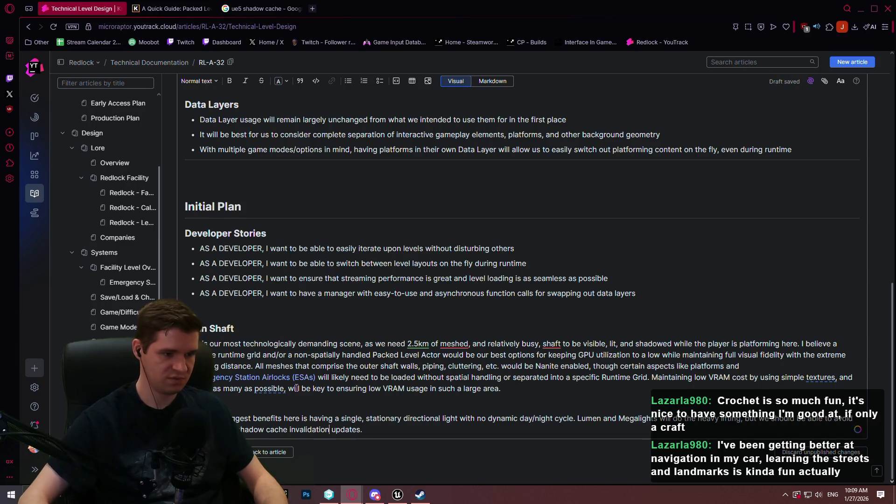
{"action": "key", "text": "ctrl+shift+Right"}
{"action": "key", "text": "BackSpace"}
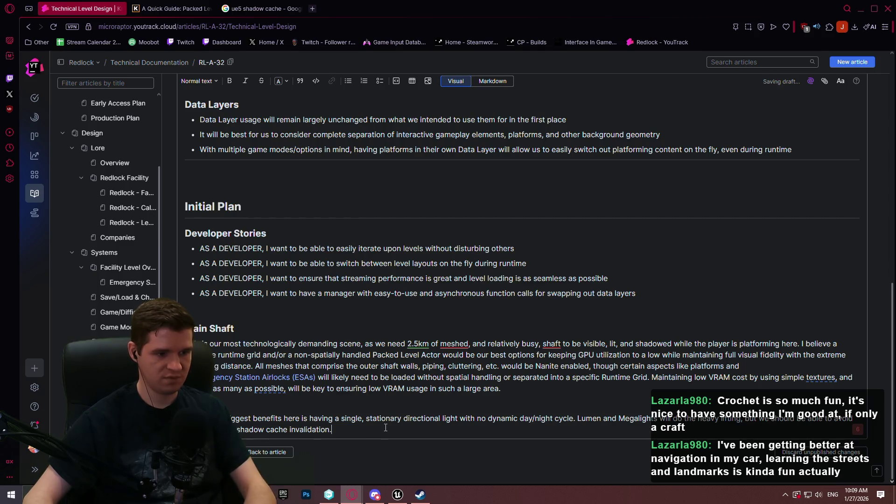
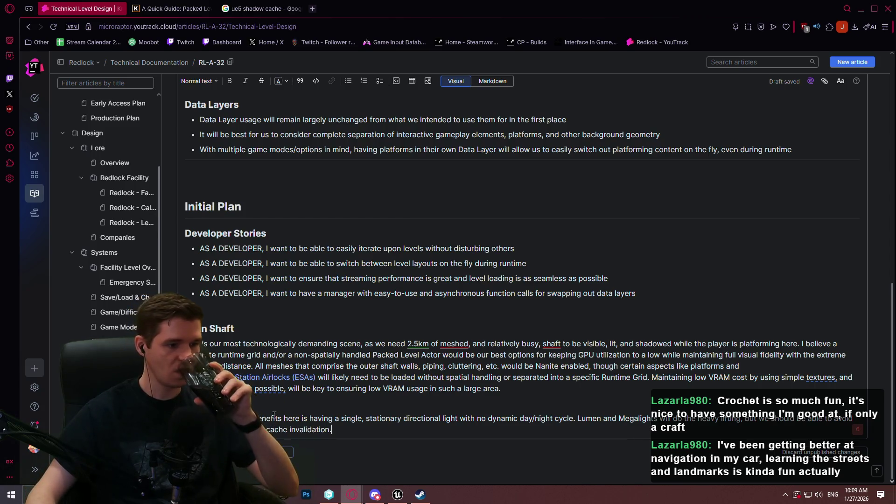
Delete the word at the start of the Main Shaft paragraph's last line
{"action": "double_click", "coordinate": [252, 429]}
{"action": "key", "text": "BackSpace"}
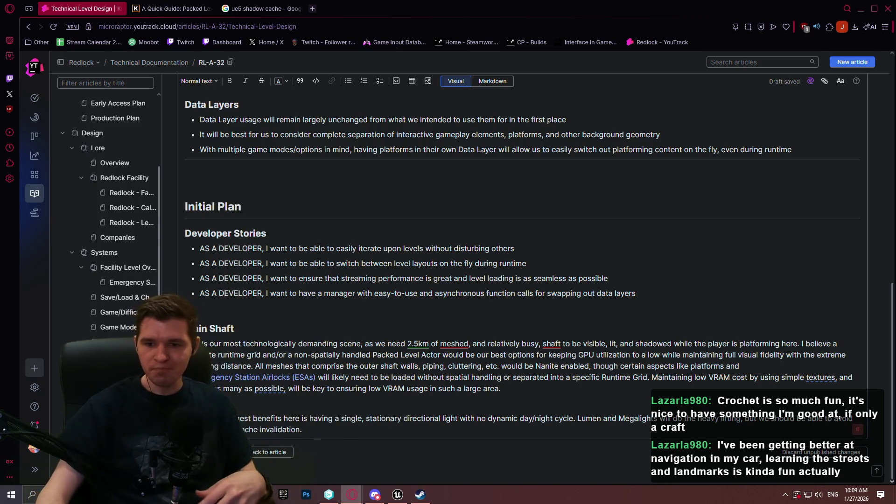
{"action": "key", "text": "alt+Tab"}
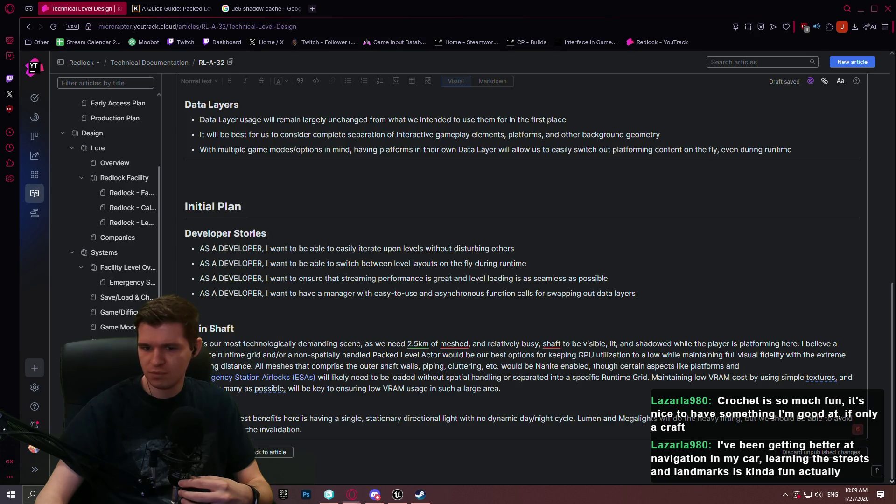
{"action": "key", "text": "alt+Tab"}
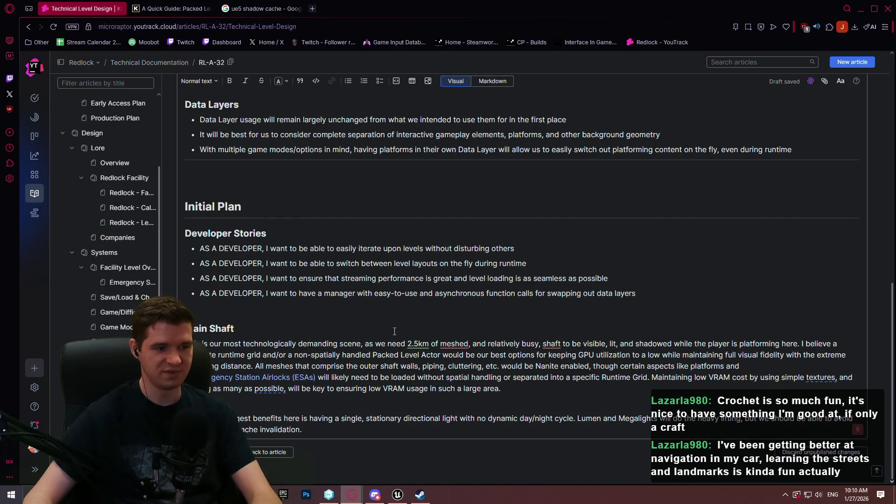
Accept the grammar fix dropping the comma after 'possible', then bring up Steam's Highguard page
{"action": "left_click", "coordinate": [289, 384]}
{"action": "left_click", "coordinate": [284, 389]}
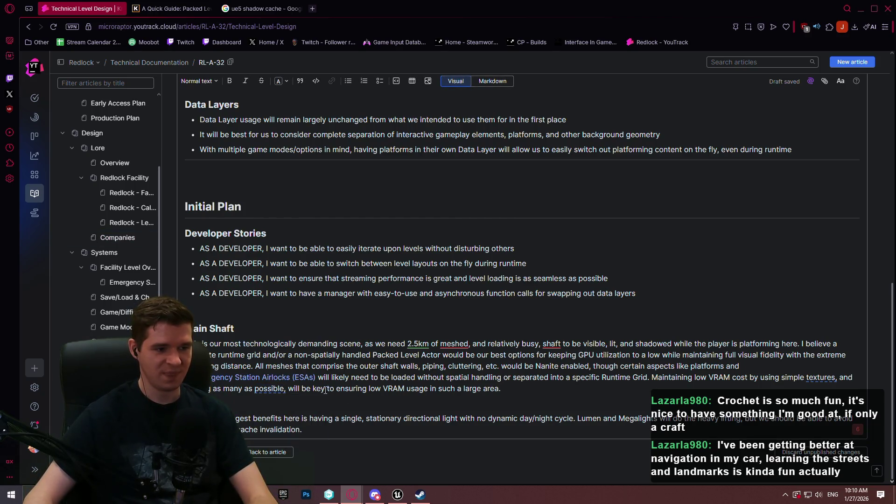
{"action": "left_click", "coordinate": [282, 389]}
{"action": "left_click", "coordinate": [354, 389]}
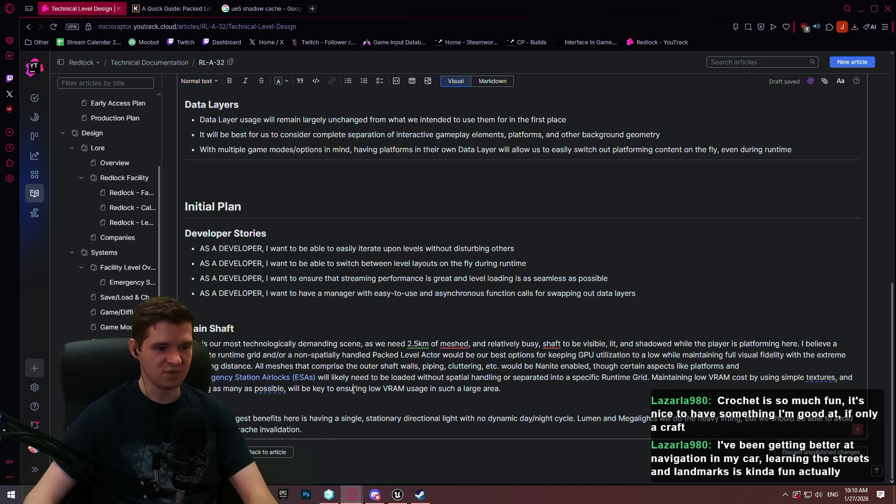
{"action": "left_click", "coordinate": [271, 389]}
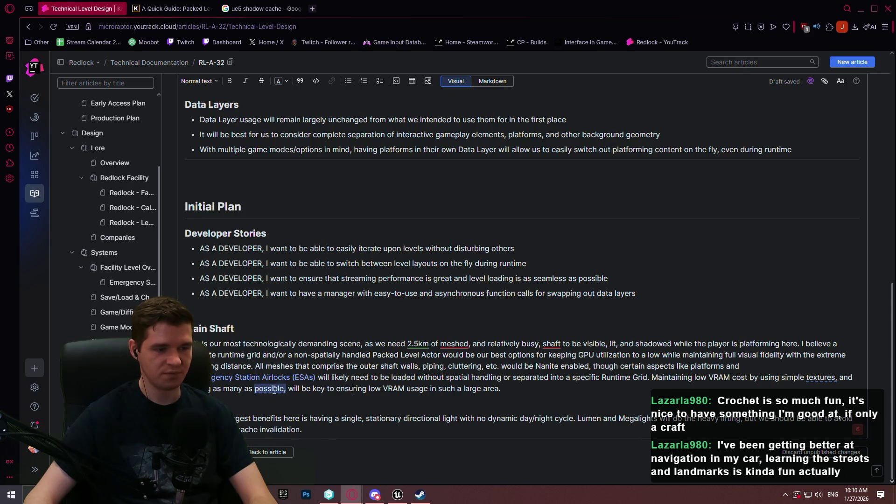
{"action": "left_click", "coordinate": [277, 422]}
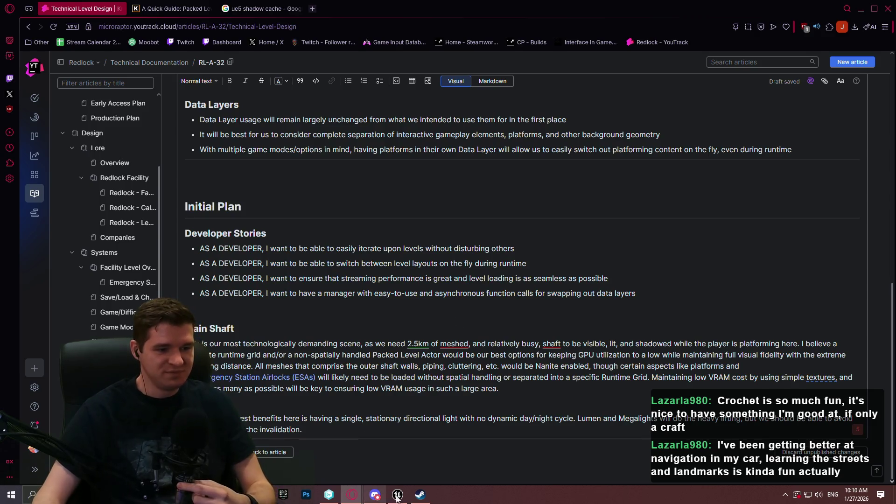
{"action": "left_click", "coordinate": [426, 498]}
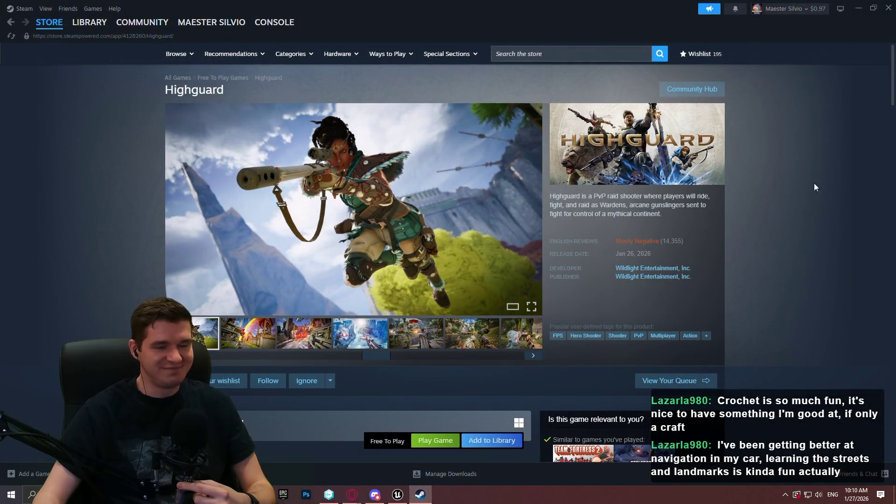
Move the Steam Highguard window out of the way and return to the YouTrack article
{"action": "left_click", "coordinate": [427, 499]}
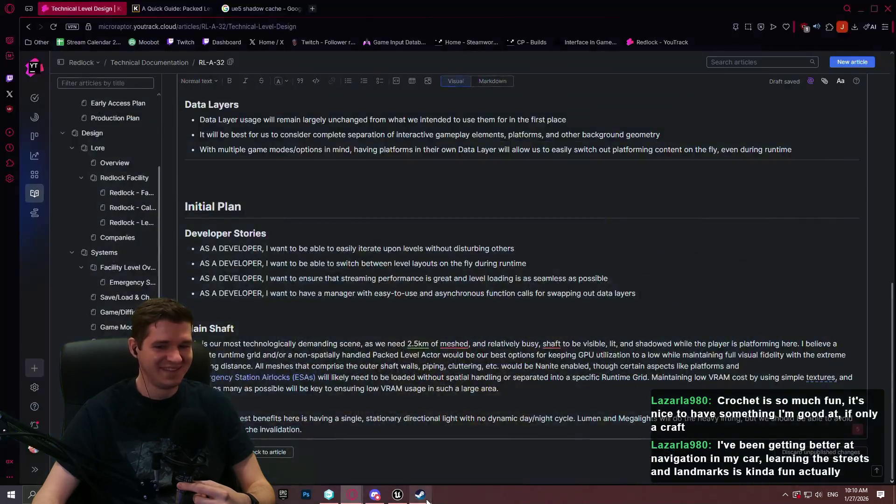
{"action": "left_click", "coordinate": [426, 498]}
{"action": "left_click", "coordinate": [427, 500]}
{"action": "left_click", "coordinate": [428, 499]}
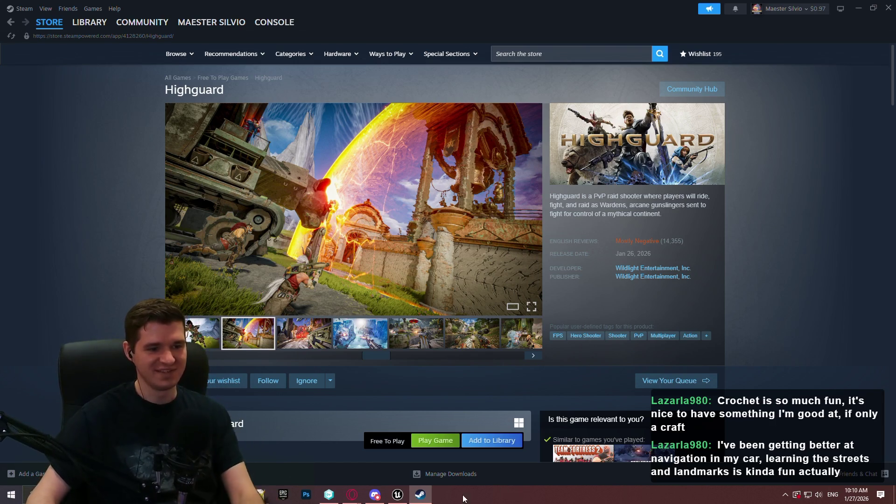
{"action": "left_click", "coordinate": [352, 495]}
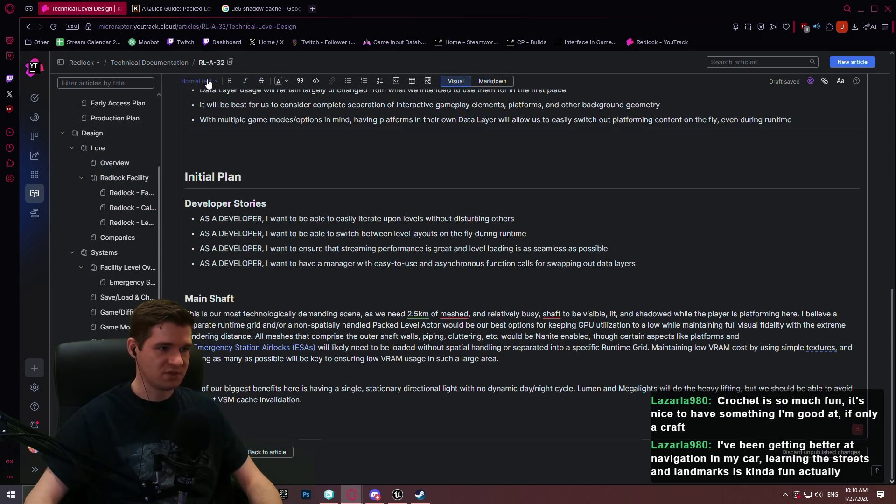
Add a Heading 2 line after Main Shaft and start the rooms paragraph beneath it
{"action": "left_click", "coordinate": [199, 81]}
{"action": "left_click", "coordinate": [212, 139]}
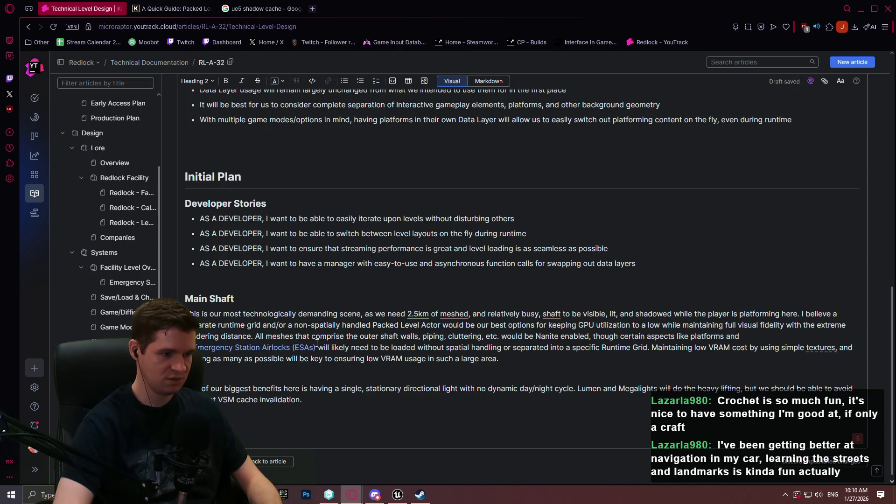
{"action": "type", "text": "s"}
{"action": "key", "text": "Return"}
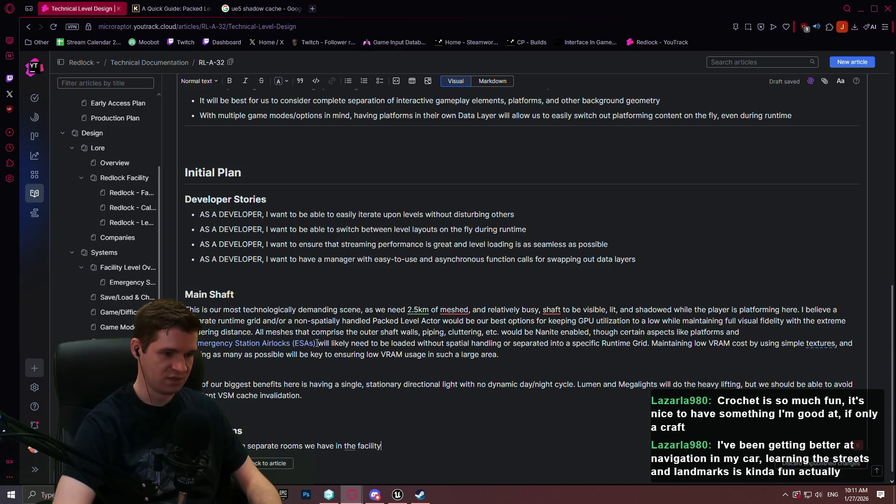
{"action": "key", "text": "alt+Tab"}
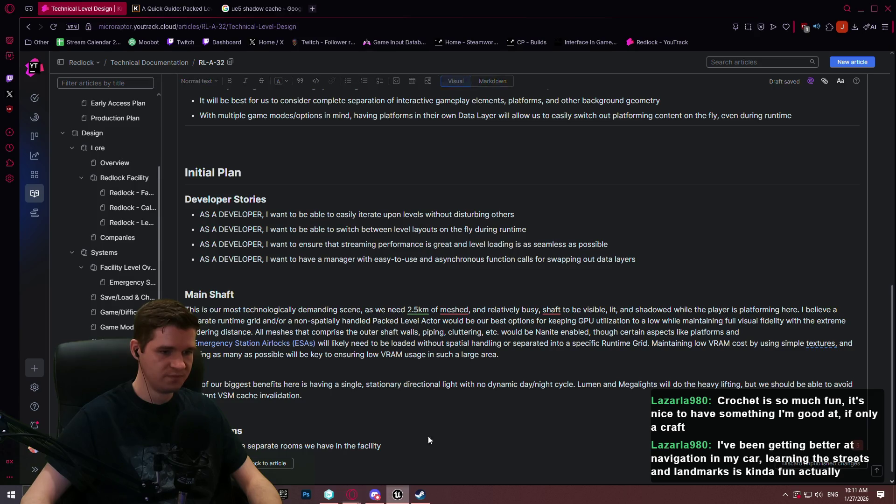
Move the camera to a wide side view of the floating structures and go full-screen
{"action": "double_click", "coordinate": [778, 320]}
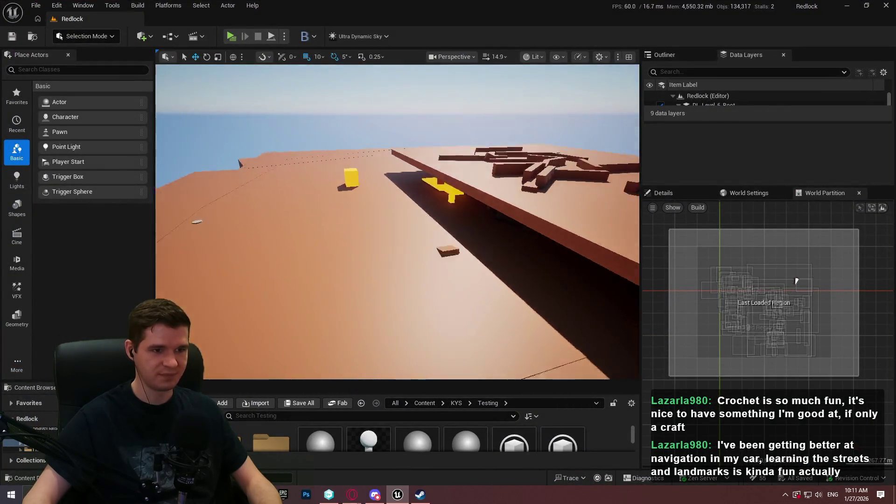
{"action": "double_click", "coordinate": [853, 311]}
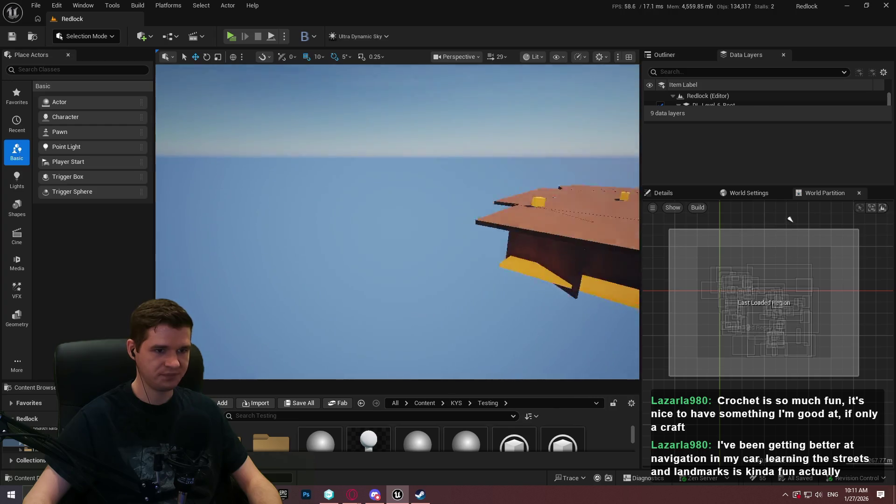
{"action": "double_click", "coordinate": [853, 312]}
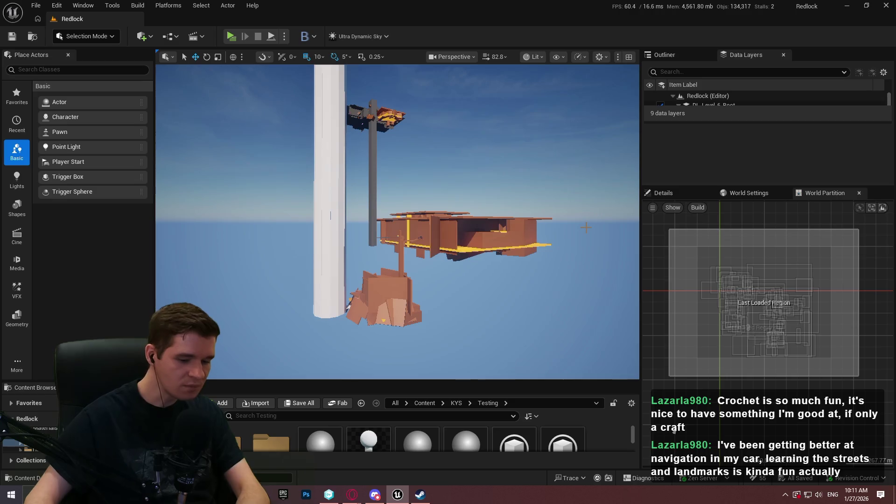
{"action": "key", "text": "super+shift+s"}
{"action": "key", "text": "Escape"}
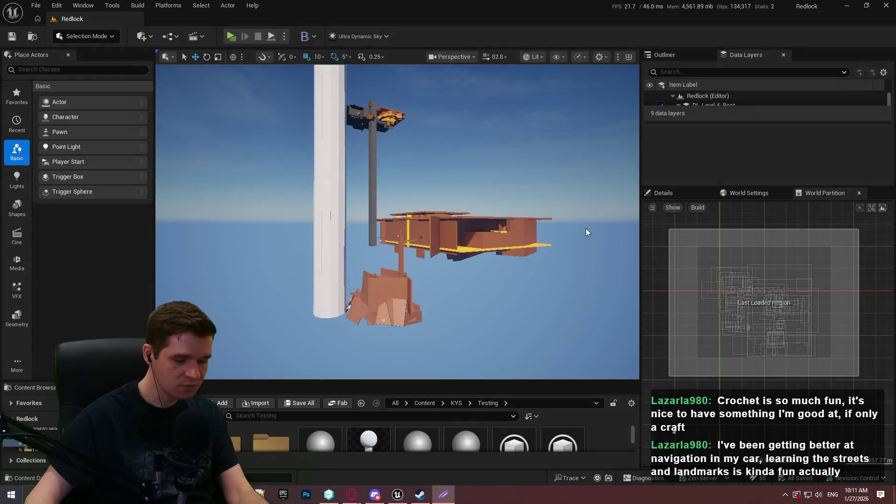
{"action": "key", "text": "F11"}
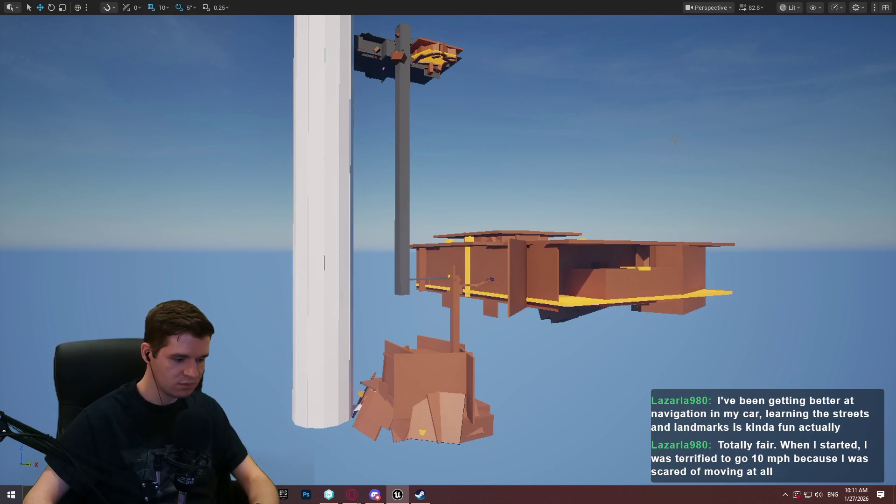
Enter the r.AntiAliasingMethod console command
{"action": "key", "text": "grave"}
{"action": "type", "text": "r.anti"}
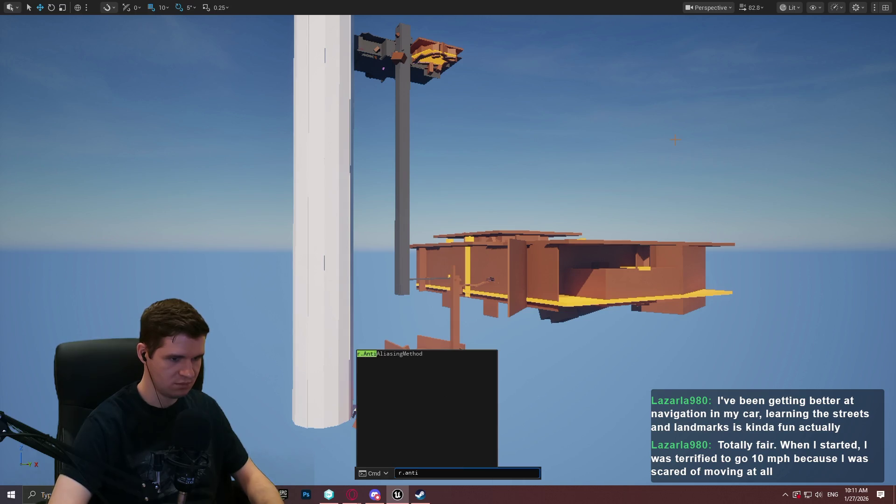
{"action": "key", "text": "Tab"}
{"action": "key", "text": "Return"}
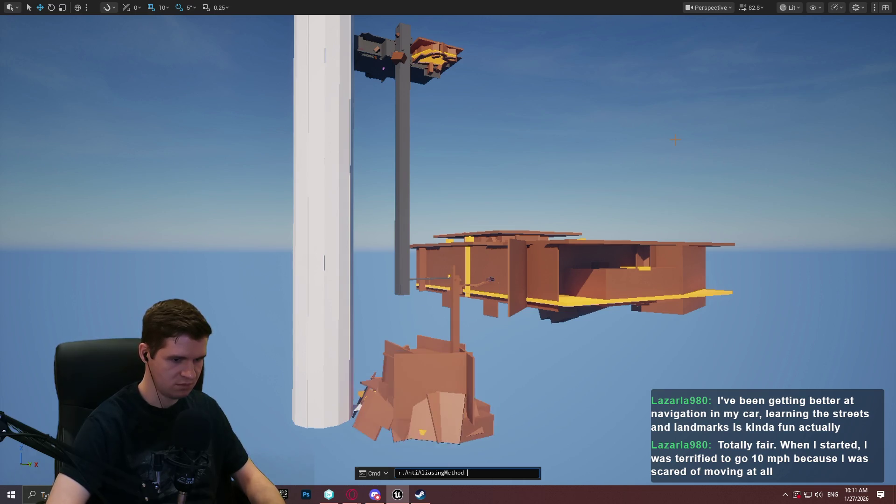
Capture the level pieces and outline the middle, lower and top structures with red boxes
{"action": "key", "text": "Print"}
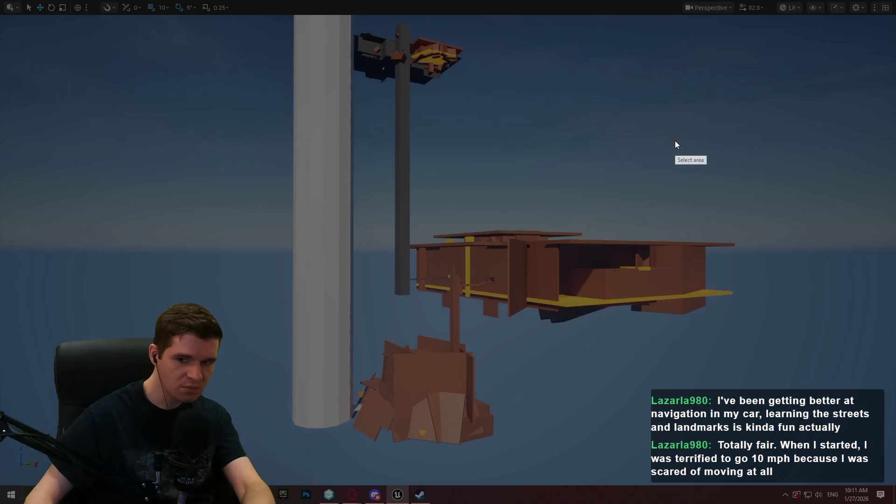
{"action": "mouse_move", "coordinate": [316, 26]}
{"action": "left_mouse_down"}
{"action": "mouse_move", "coordinate": [384, 99]}
{"action": "mouse_move", "coordinate": [789, 467]}
{"action": "mouse_move", "coordinate": [785, 455]}
{"action": "left_mouse_up"}
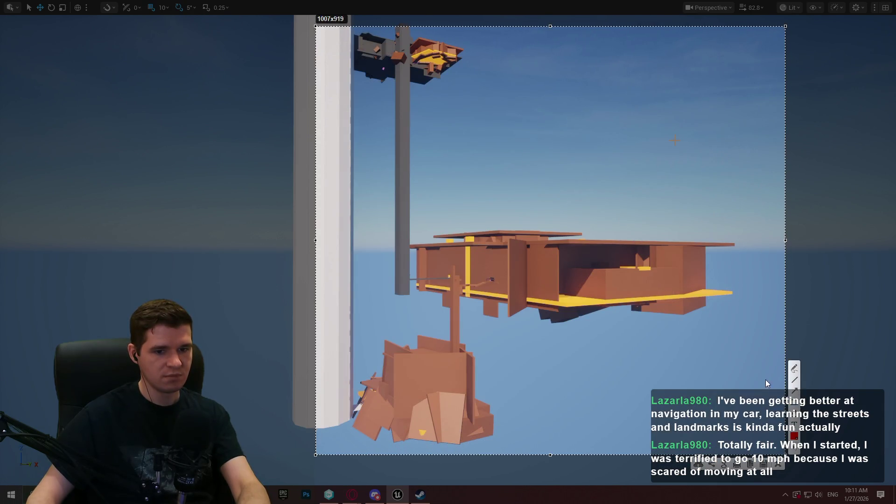
{"action": "mouse_move", "coordinate": [380, 219]}
{"action": "left_mouse_down"}
{"action": "mouse_move", "coordinate": [753, 335]}
{"action": "mouse_move", "coordinate": [749, 326]}
{"action": "left_mouse_up"}
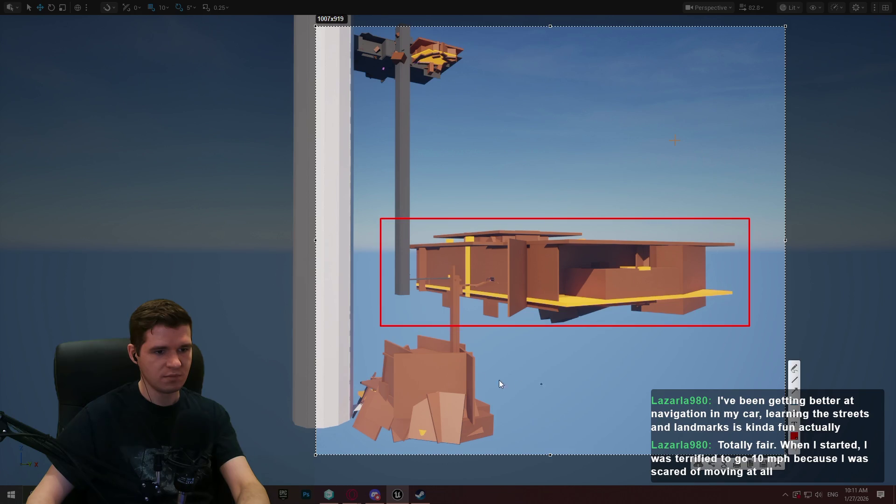
{"action": "mouse_move", "coordinate": [340, 340]}
{"action": "left_mouse_down"}
{"action": "mouse_move", "coordinate": [536, 451]}
{"action": "mouse_move", "coordinate": [516, 448]}
{"action": "left_mouse_up"}
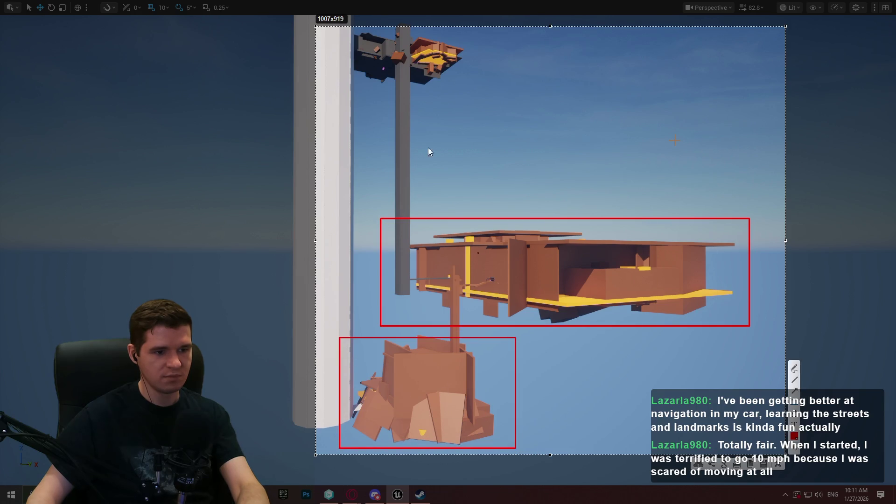
{"action": "left_click_drag", "start_coordinate": [349, 31], "coordinate": [469, 88]}
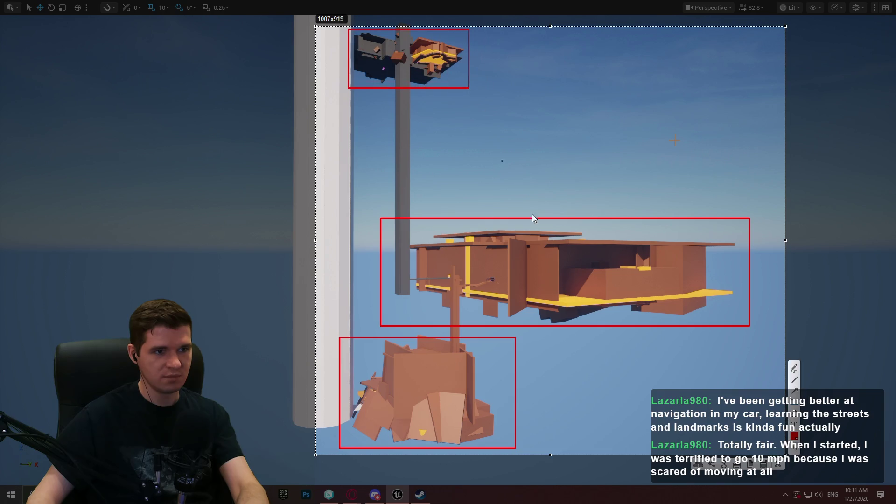
{"action": "left_click", "coordinate": [749, 464]}
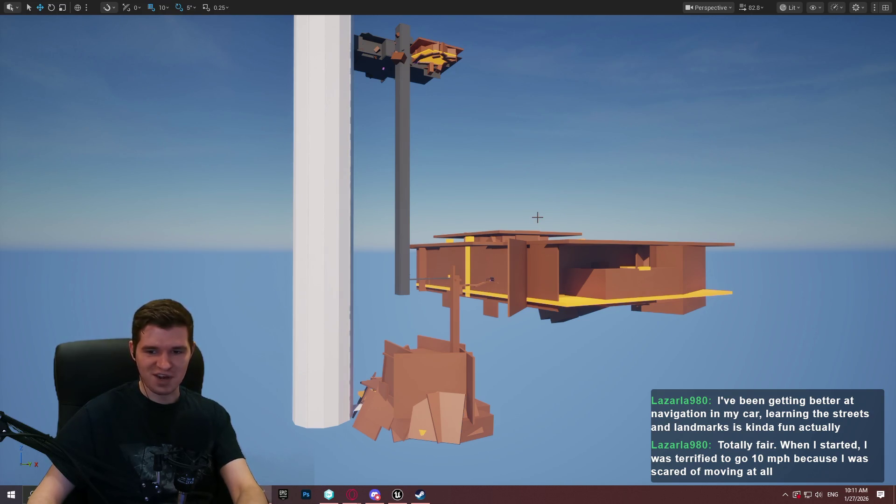
Exit Unreal's full-screen view, widen the viewport, and switch back to the YouTrack article
{"action": "scroll", "coordinate": [483, 206], "scroll_direction": "down", "scroll_amount": 3}
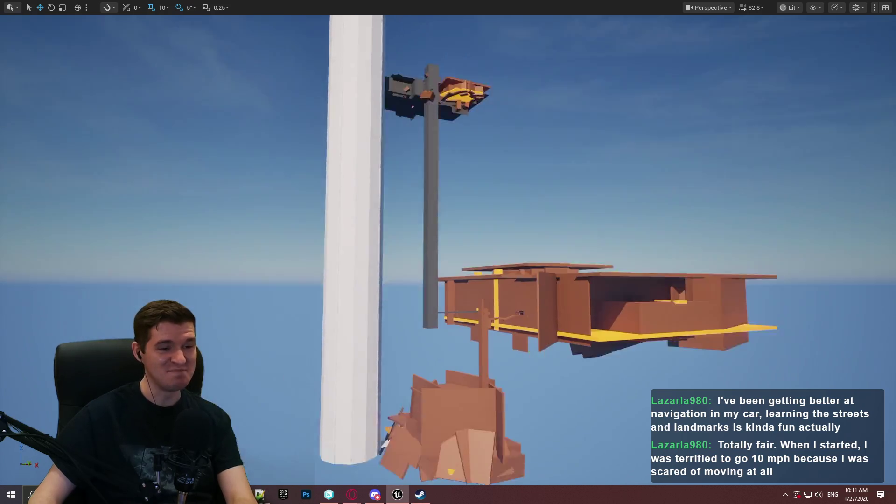
{"action": "key", "text": "F11"}
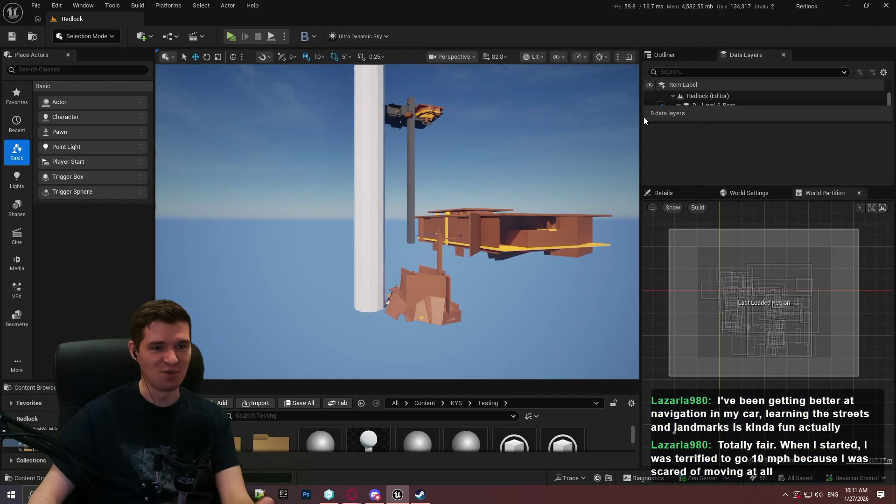
{"action": "left_click_drag", "start_coordinate": [642, 119], "coordinate": [700, 125]}
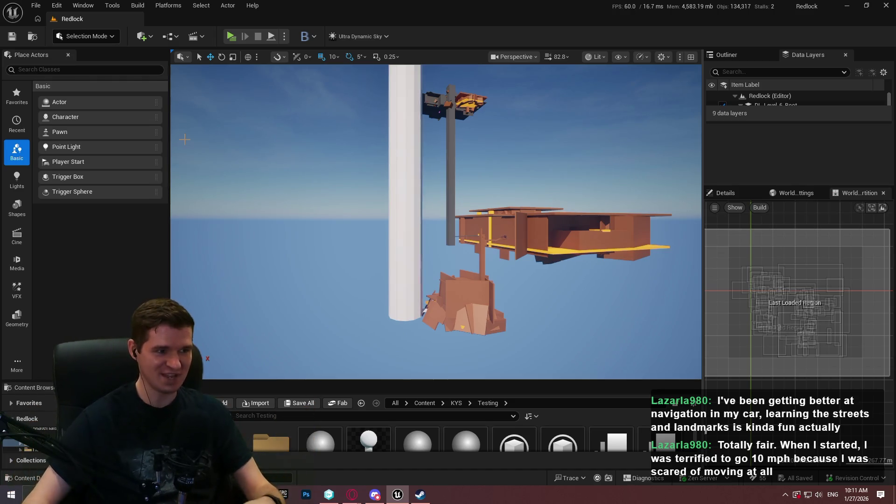
{"action": "left_click", "coordinate": [418, 496]}
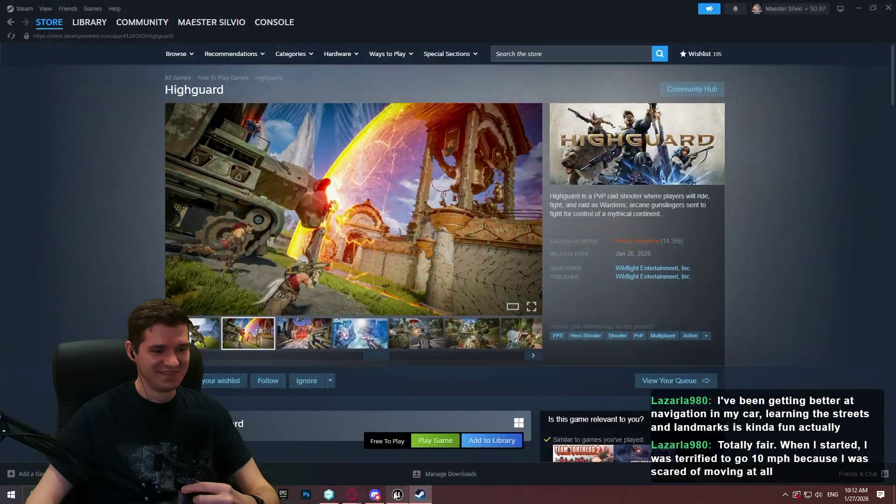
{"action": "left_click", "coordinate": [352, 494]}
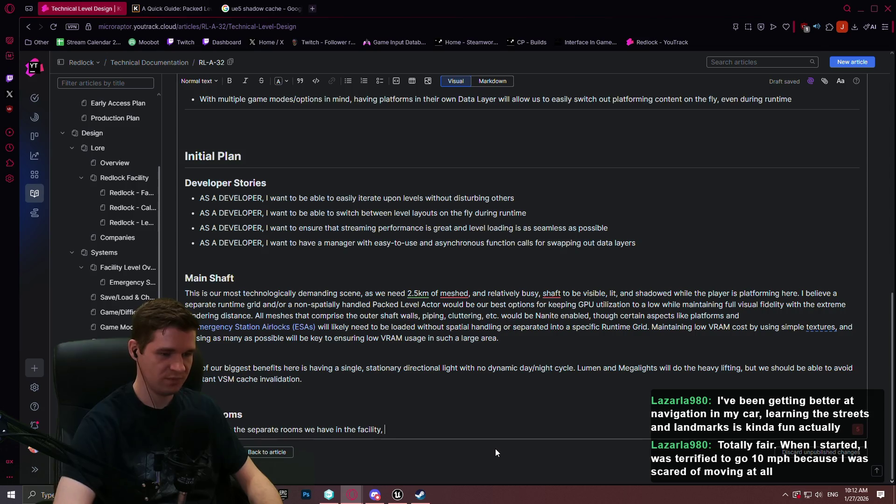
Append ', as visualized below:' and insert the red-boxed rooms screenshot at half width
{"action": "type", "text": ", as visualized below:"}
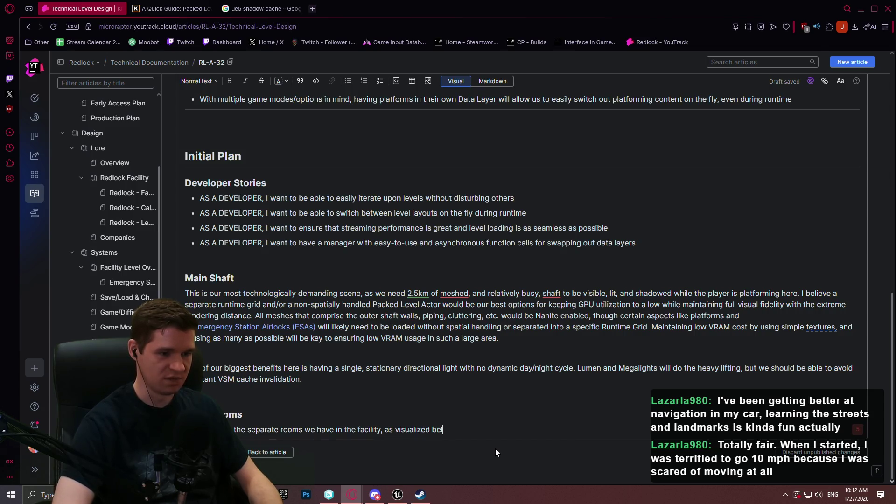
{"action": "key", "text": "Return"}
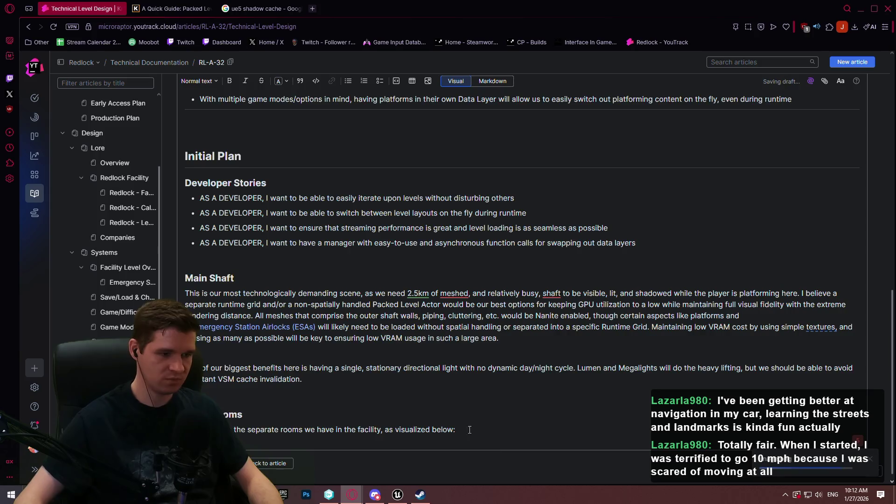
{"action": "scroll", "coordinate": [364, 269], "scroll_direction": "down", "scroll_amount": 10}
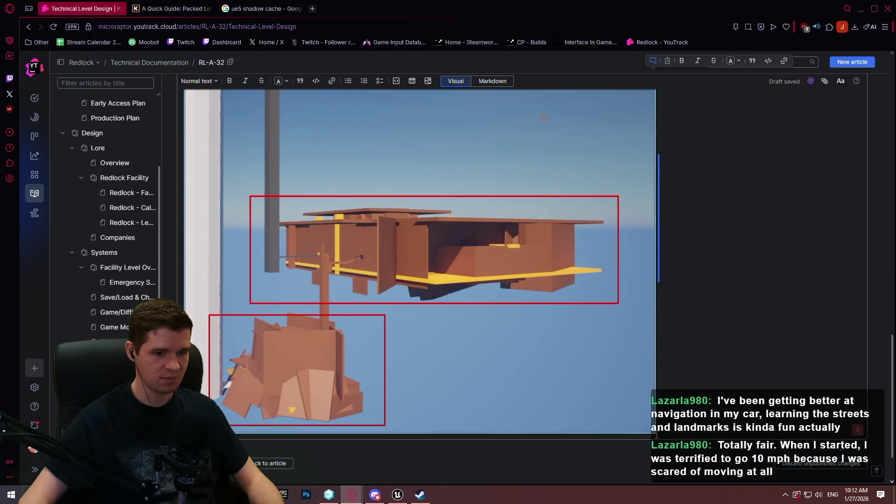
{"action": "left_click_drag", "start_coordinate": [654, 433], "coordinate": [419, 374]}
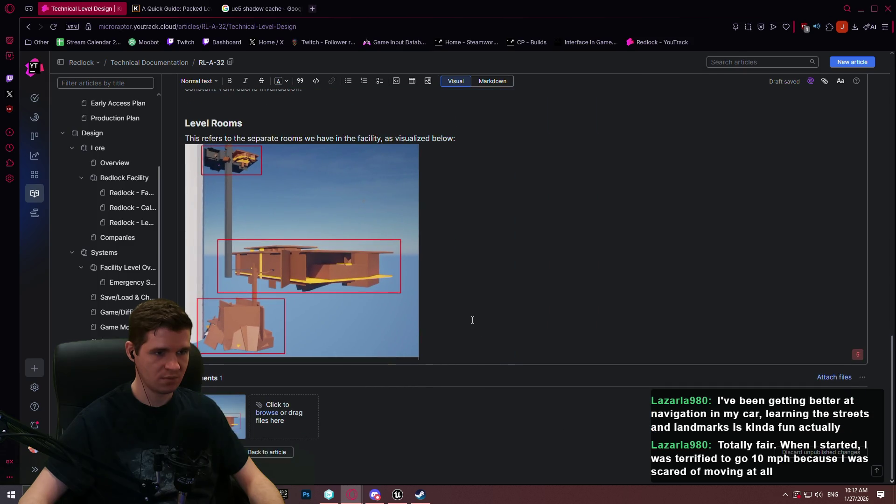
{"action": "key", "text": "Return"}
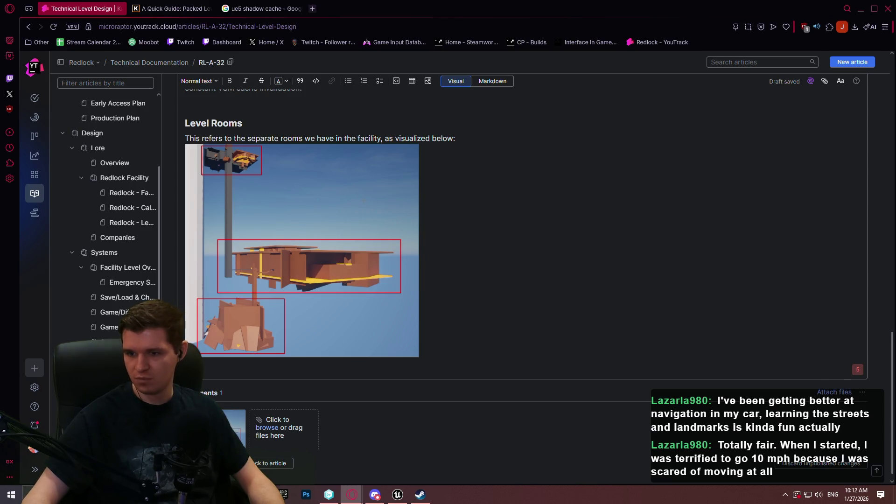
Start a new line below the image: 'most likely, smartest plan will be co…'
{"action": "key", "text": "alt+Tab"}
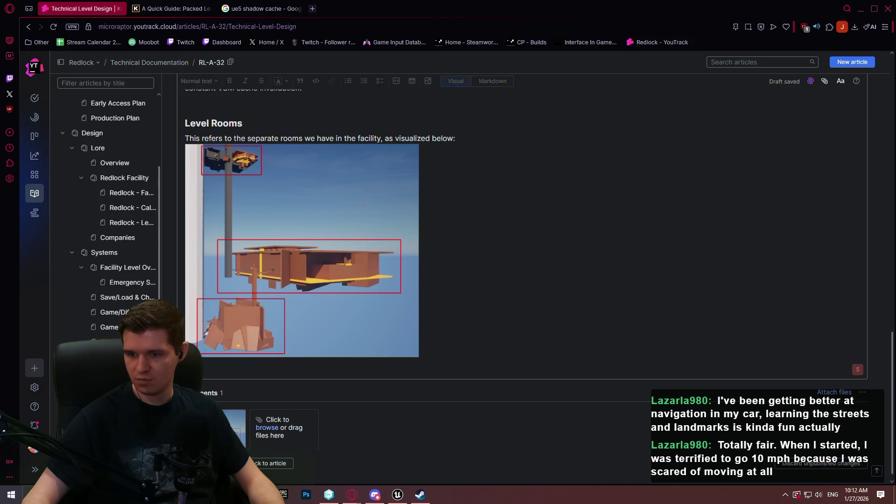
{"action": "left_click", "coordinate": [376, 369]}
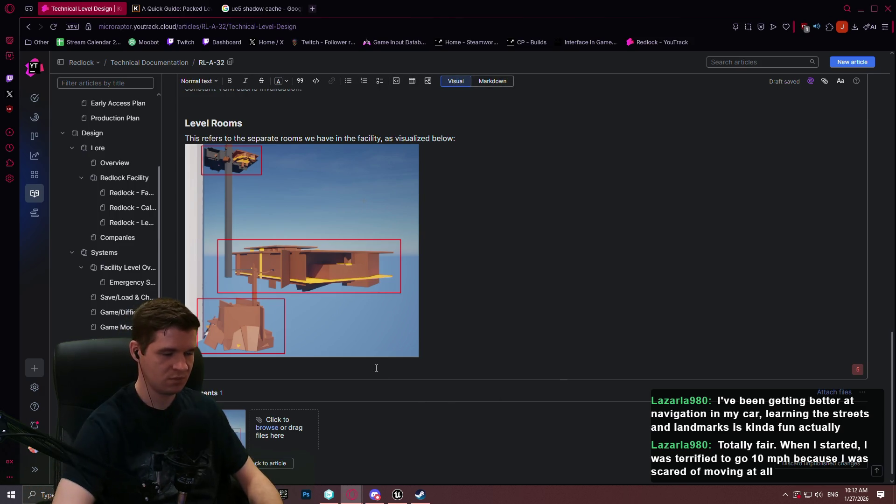
{"action": "key", "text": "Return"}
{"action": "type", "text": "most likely, smartest plan wil"}
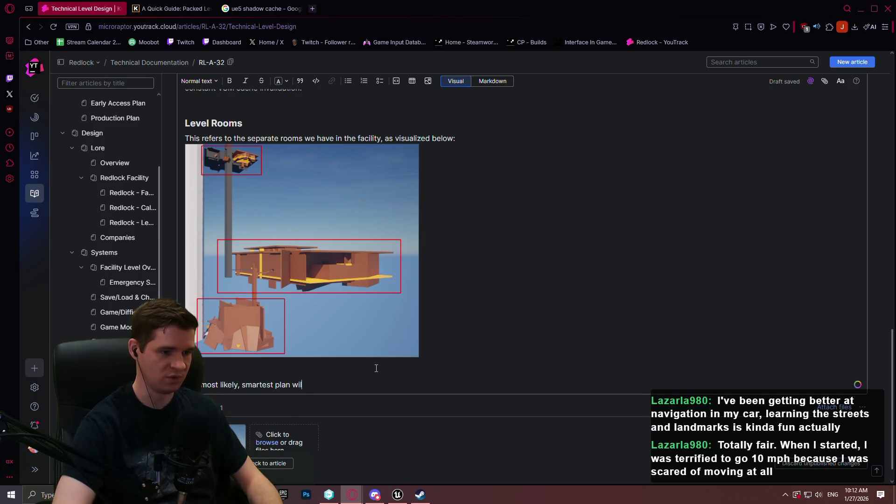
{"action": "type", "text": "l be co"}
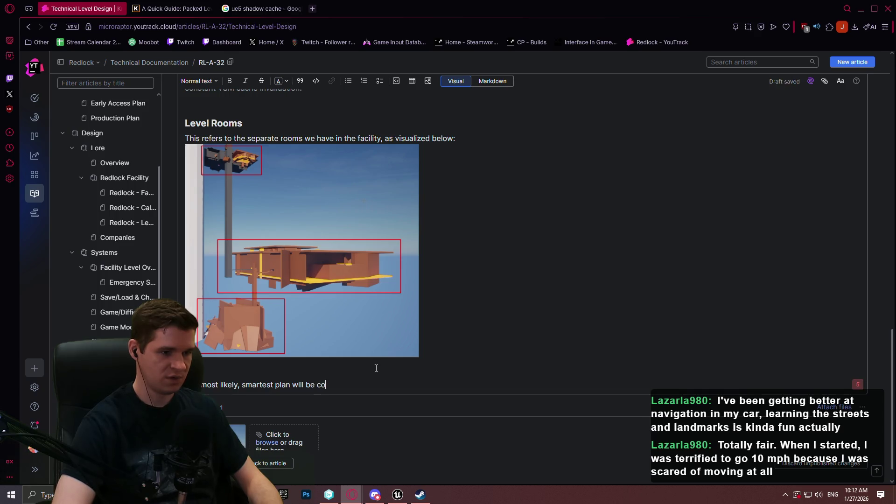
{"action": "type", "text": "ALL"}
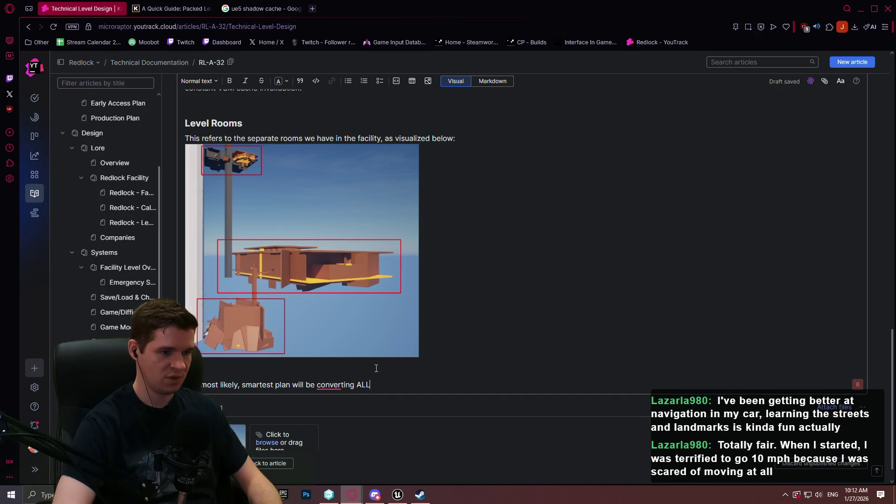
{"action": "type", "text": " static geometry"}
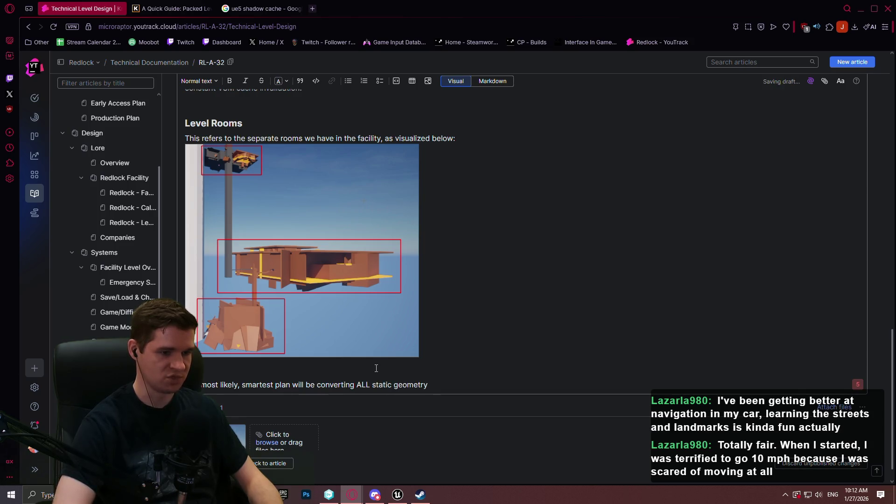
{"action": "type", "text": " t"}
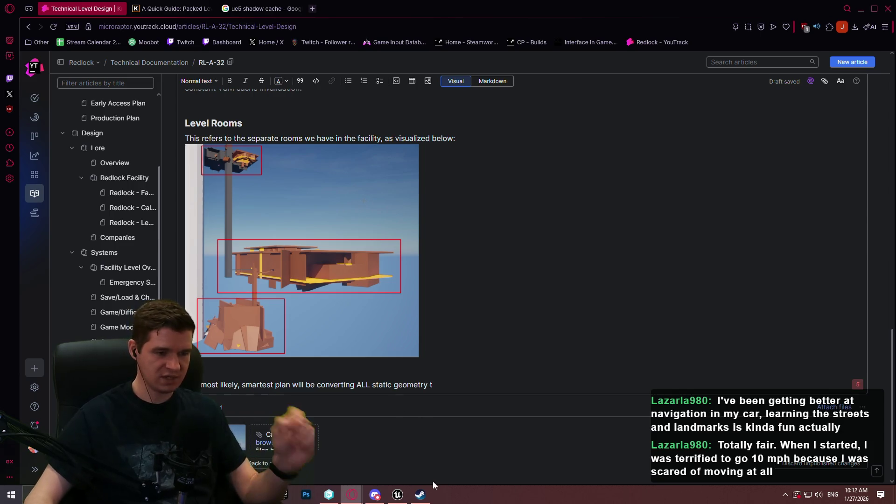
In full-screen Unreal, select the two dark boxes inside the facility
{"action": "left_click", "coordinate": [404, 496]}
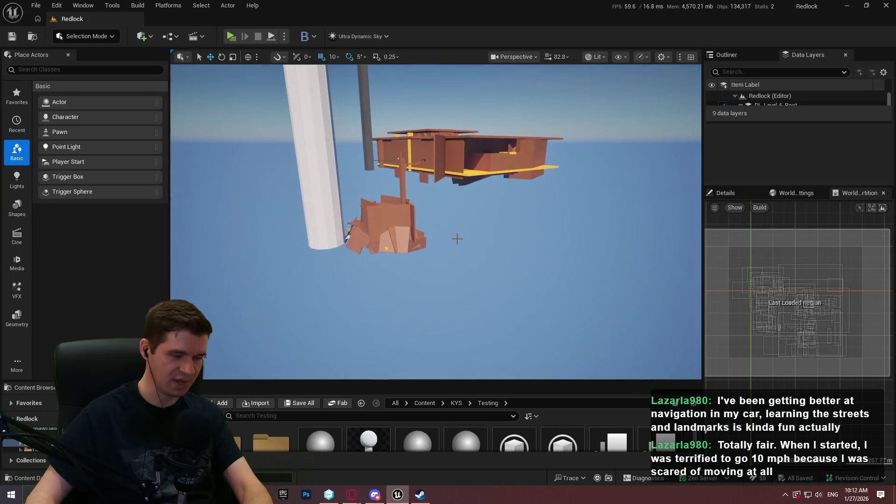
{"action": "key", "text": "F11"}
{"action": "key", "text": "w"}
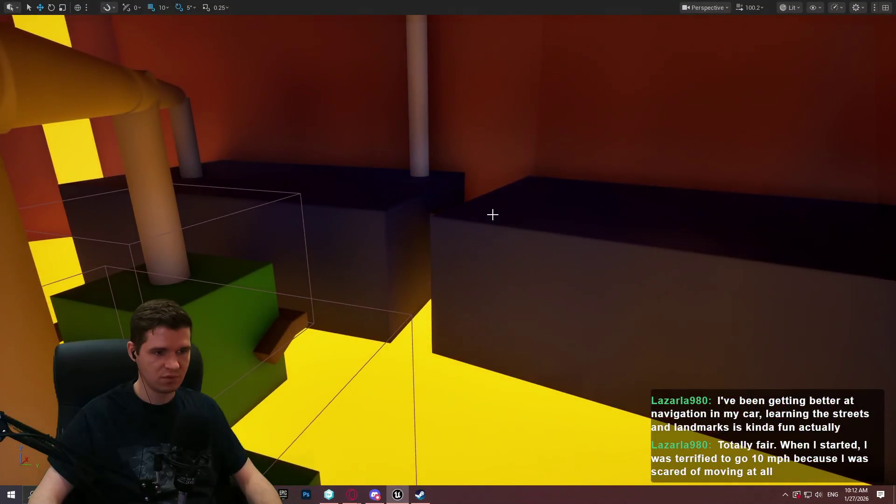
{"action": "left_click", "coordinate": [492, 213]}
{"action": "left_click", "coordinate": [399, 217], "text": "ctrl"}
Create a Packed Level Actor from them, saved as NewMap in KYS/Testing
{"action": "right_click", "coordinate": [393, 212]}
{"action": "mouse_move", "coordinate": [467, 435]}
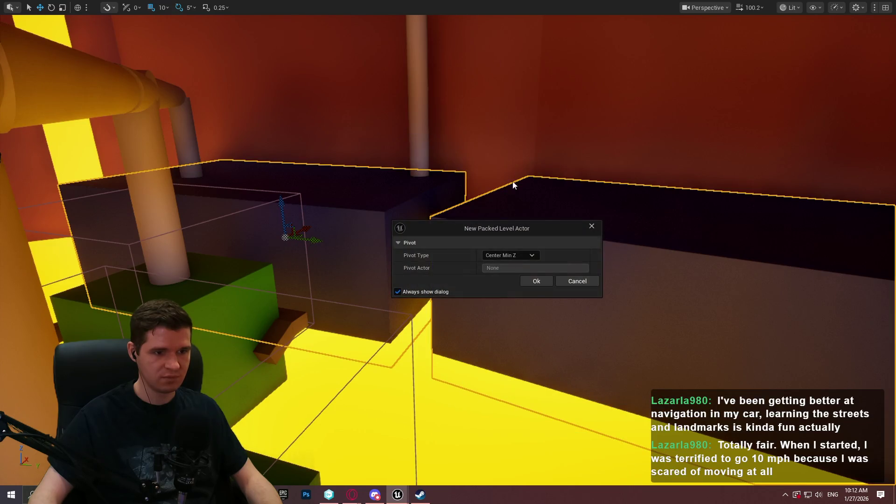
{"action": "left_click", "coordinate": [546, 281]}
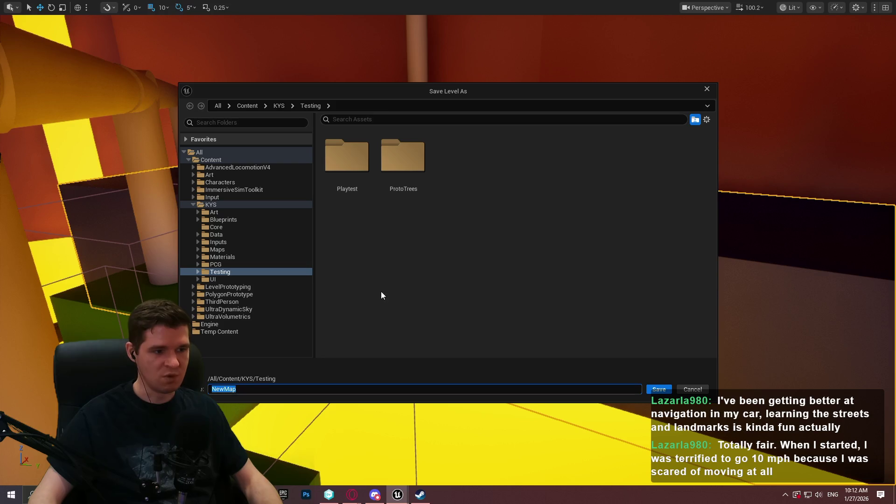
{"action": "left_click", "coordinate": [655, 391]}
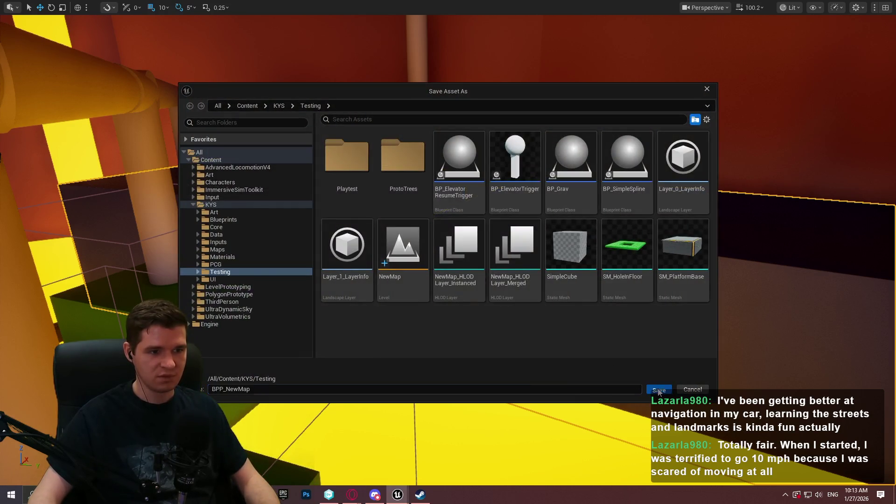
{"action": "left_click", "coordinate": [659, 390]}
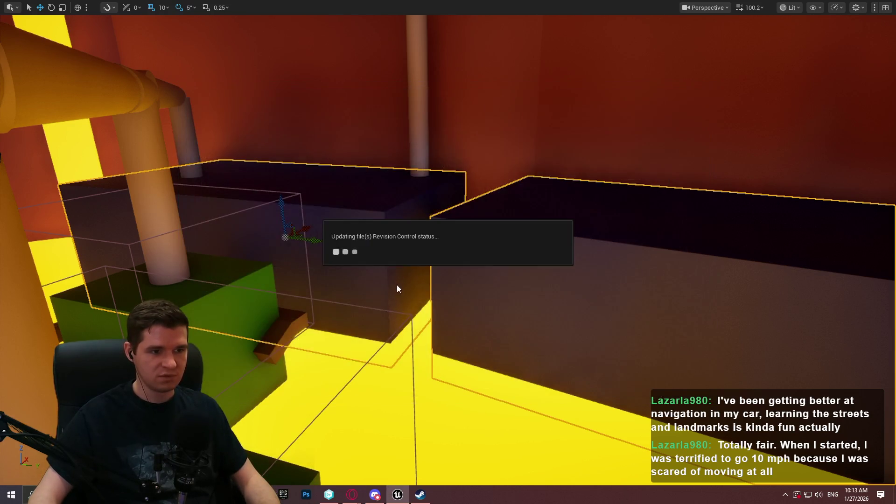
Confirm the file check-out and inspect the NewMap blueprint from the Outliner
{"action": "left_click", "coordinate": [472, 352]}
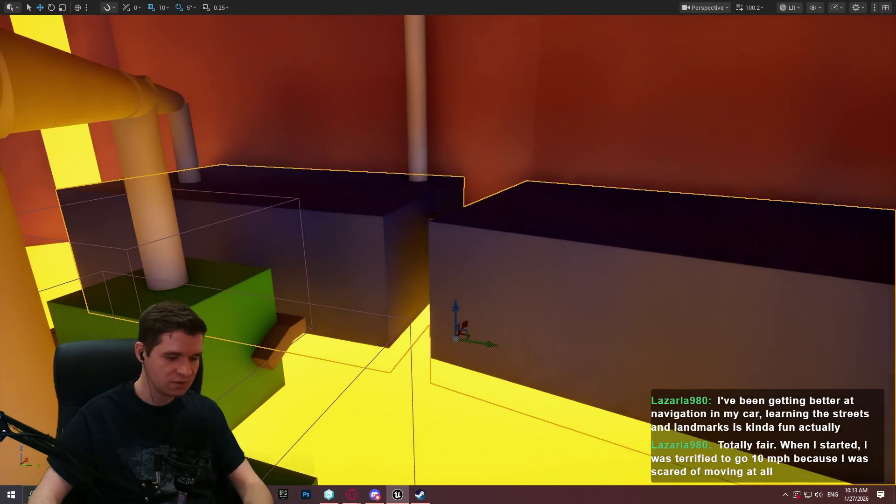
{"action": "key", "text": "F11"}
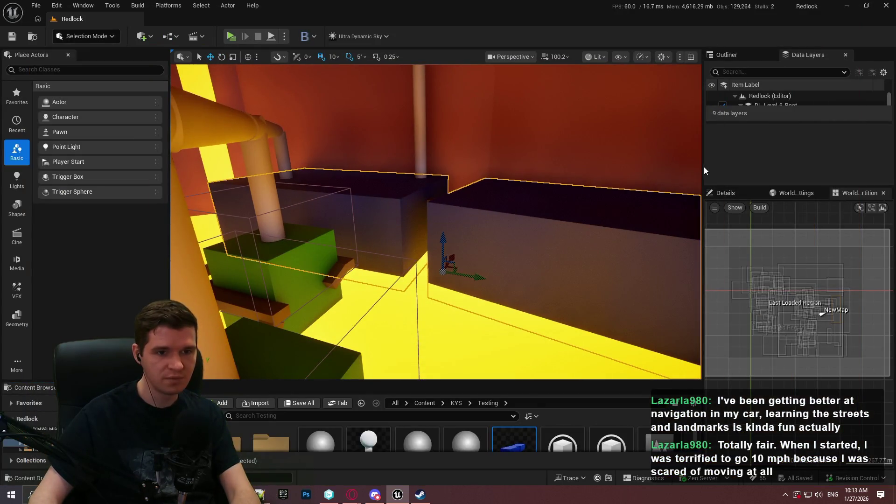
{"action": "mouse_move", "coordinate": [704, 168]}
{"action": "left_mouse_down"}
{"action": "mouse_move", "coordinate": [799, 169]}
{"action": "mouse_move", "coordinate": [766, 170]}
{"action": "left_mouse_up"}
{"action": "left_click", "coordinate": [792, 55]}
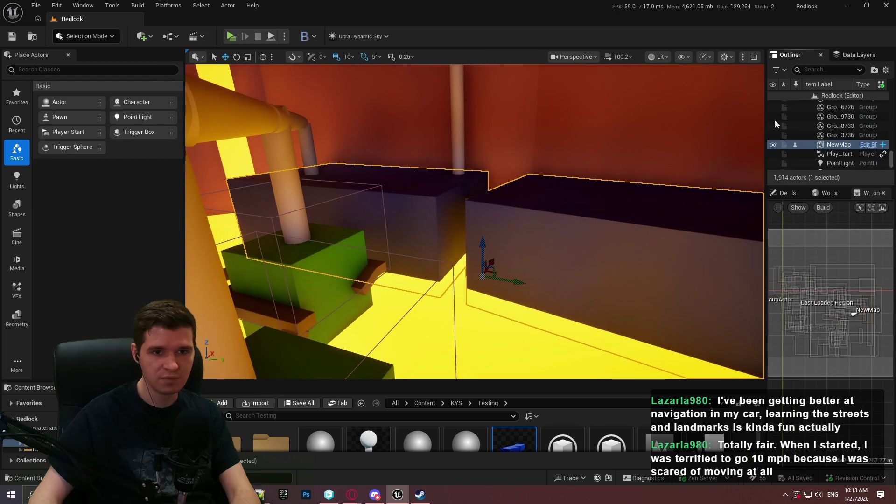
{"action": "right_click", "coordinate": [836, 145]}
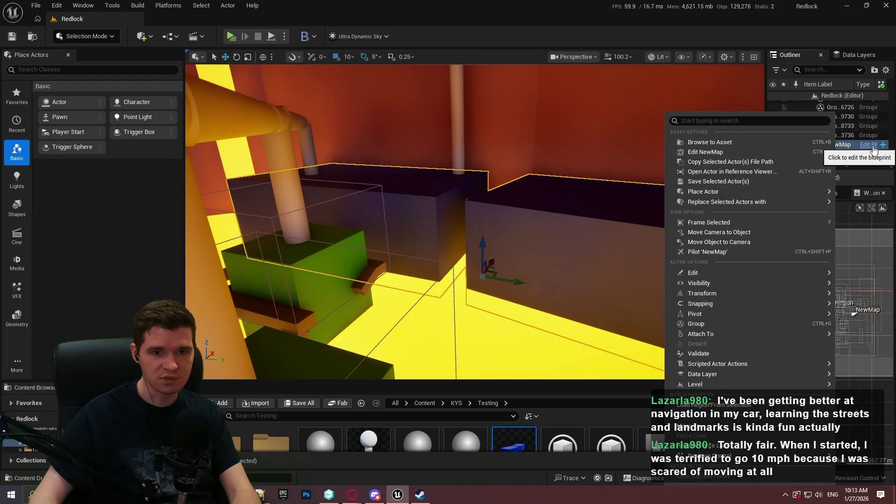
{"action": "left_click", "coordinate": [874, 150]}
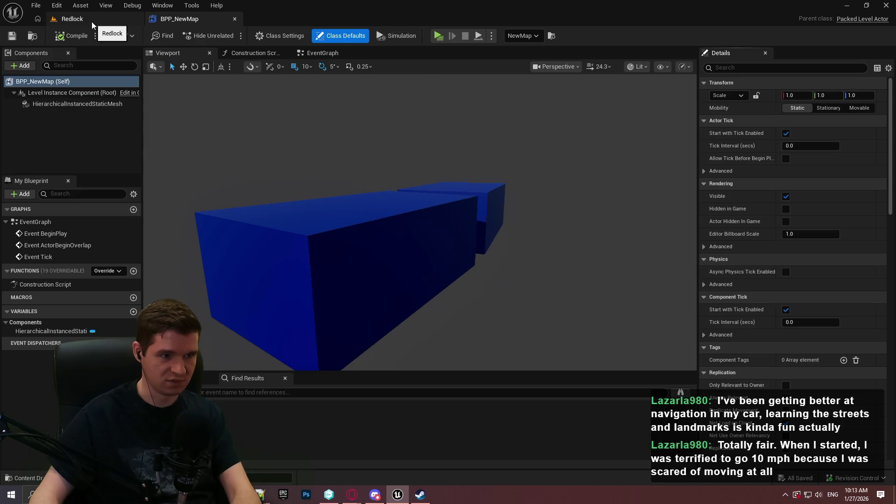
{"action": "left_click", "coordinate": [92, 22]}
Edit NewMap in place, move Cube463 farther right along Y, save, and verify BPP_NewMap
{"action": "right_click", "coordinate": [537, 264]}
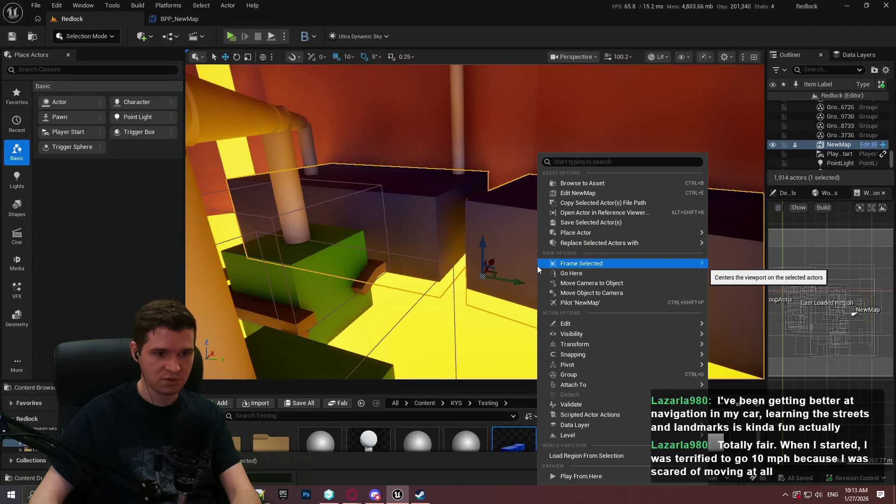
{"action": "left_click", "coordinate": [598, 195]}
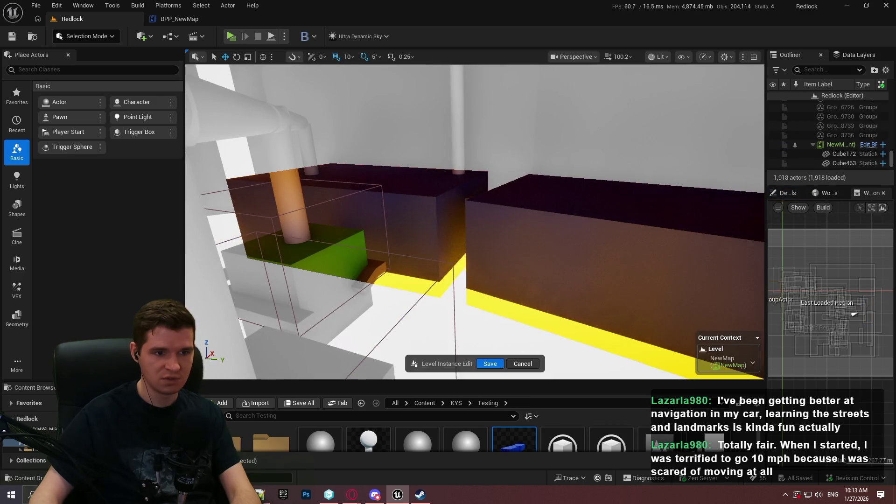
{"action": "left_click", "coordinate": [540, 202]}
{"action": "key", "text": "f"}
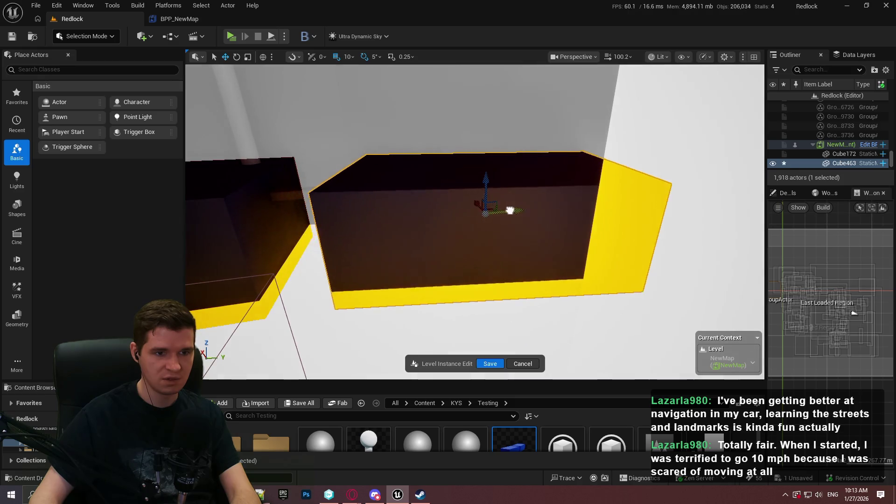
{"action": "left_click_drag", "start_coordinate": [510, 210], "coordinate": [532, 209]}
{"action": "left_click", "coordinate": [491, 364]}
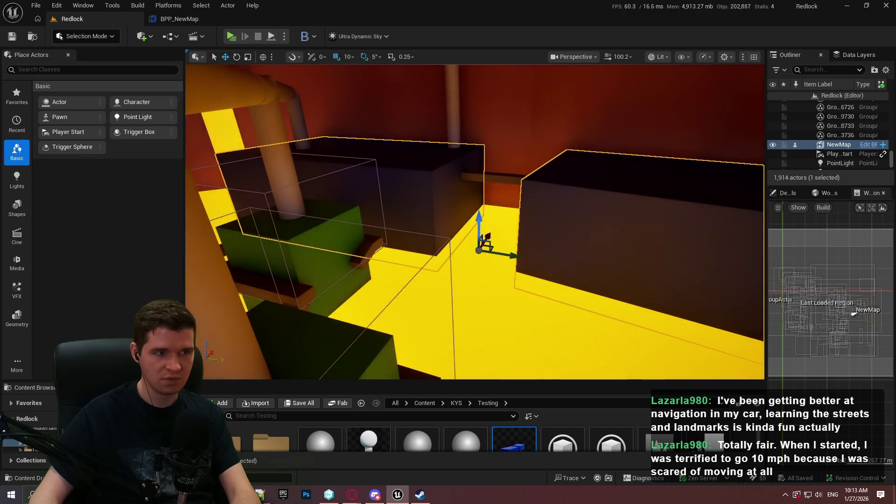
{"action": "left_click", "coordinate": [205, 21]}
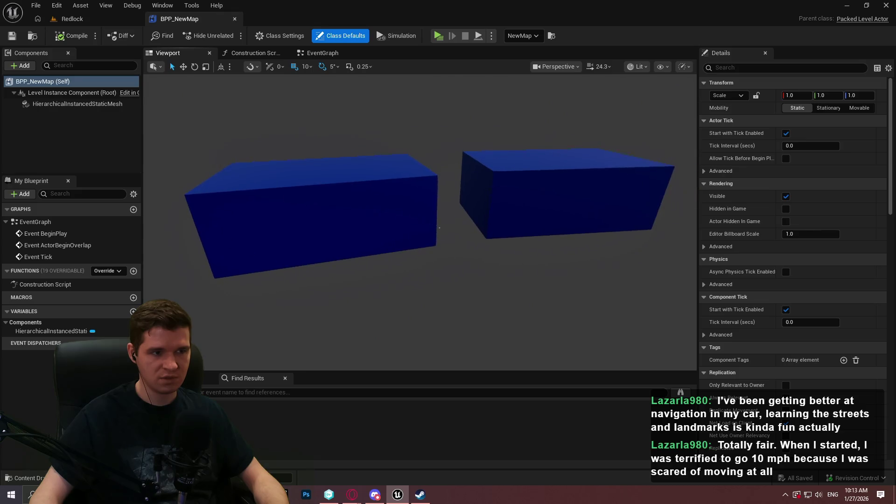
{"action": "left_click", "coordinate": [73, 18]}
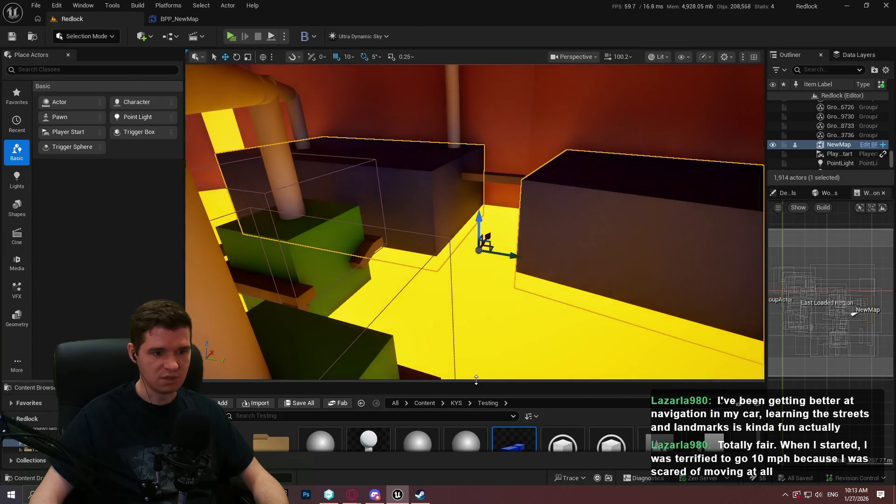
{"action": "left_click_drag", "start_coordinate": [477, 378], "coordinate": [477, 170]}
Edit NewMap in place, Alt-drag a copy of a box above the others, and save
{"action": "scroll", "coordinate": [562, 149], "scroll_direction": "down", "scroll_amount": 10}
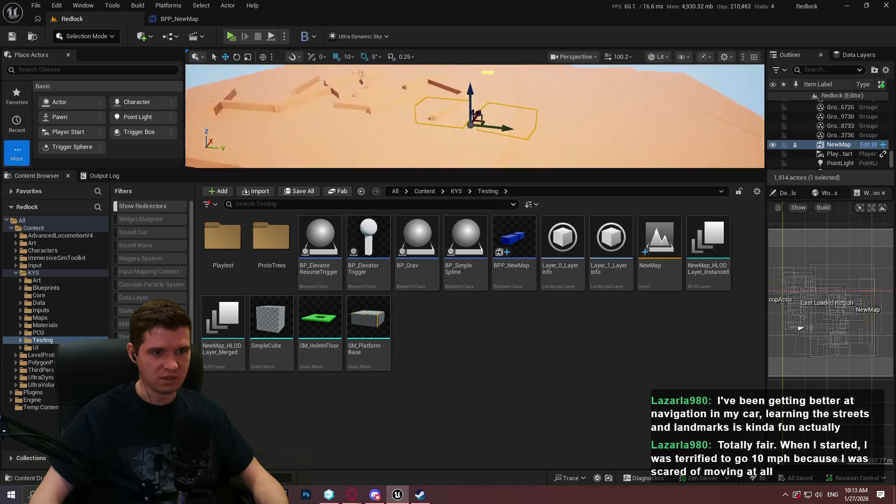
{"action": "scroll", "coordinate": [588, 140], "scroll_direction": "up", "scroll_amount": 10}
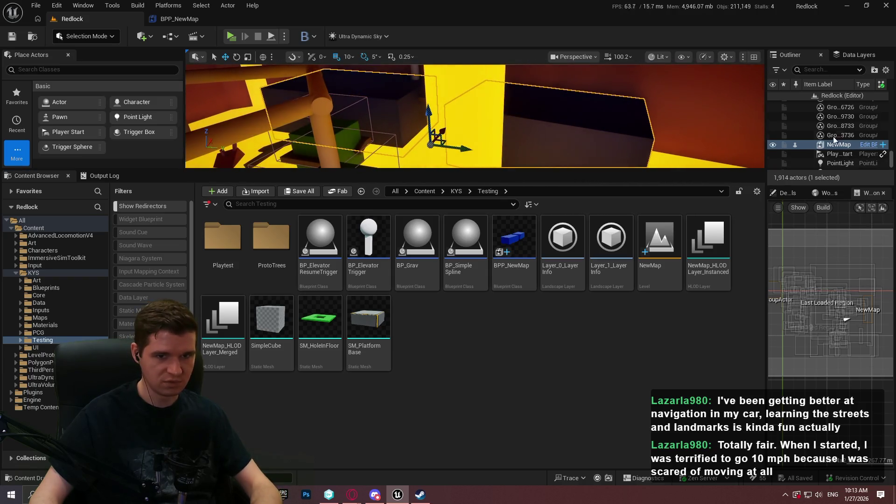
{"action": "right_click", "coordinate": [552, 130]}
{"action": "left_click", "coordinate": [607, 171]}
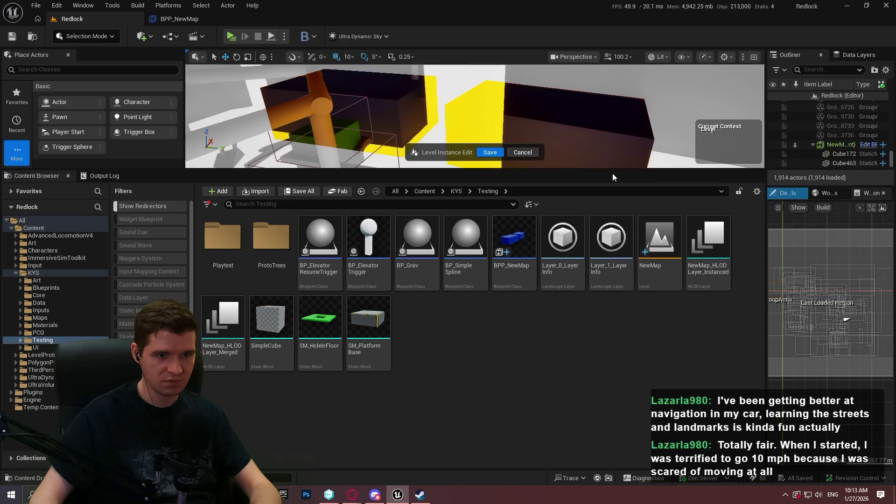
{"action": "key", "text": "F11"}
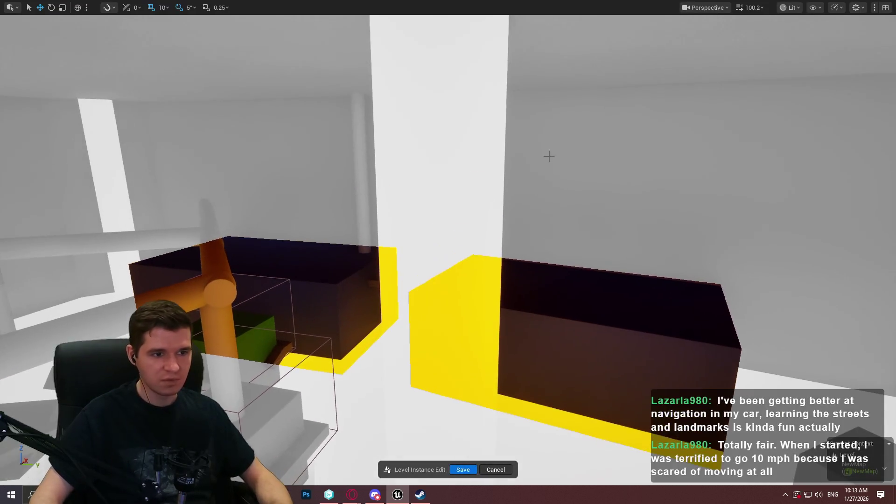
{"action": "left_click_drag", "start_coordinate": [569, 306], "coordinate": [586, 128], "text": "alt"}
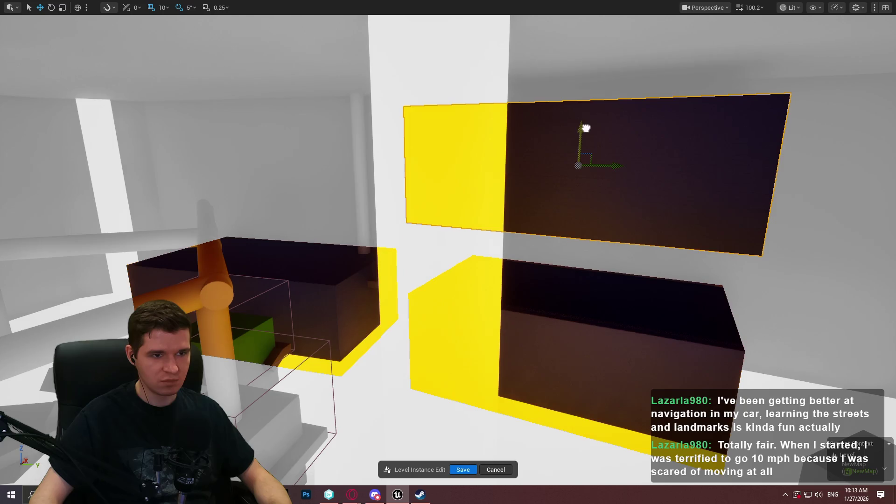
{"action": "left_click", "coordinate": [463, 470]}
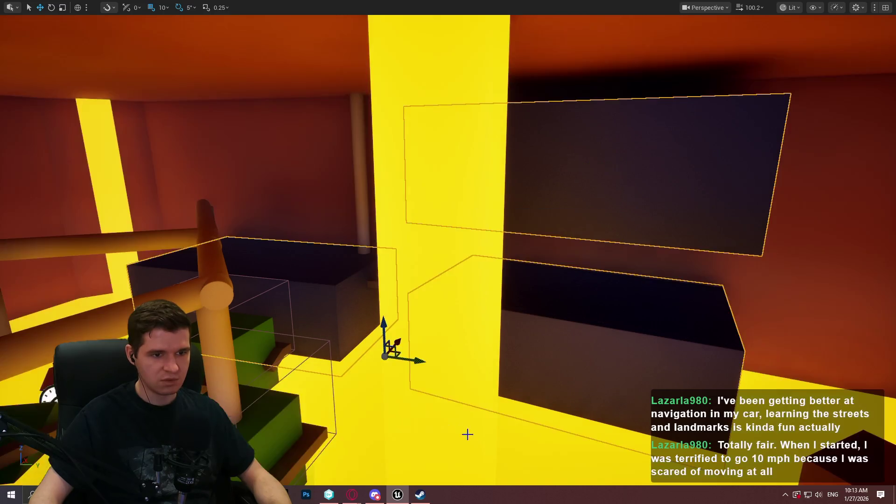
{"action": "key", "text": "F11"}
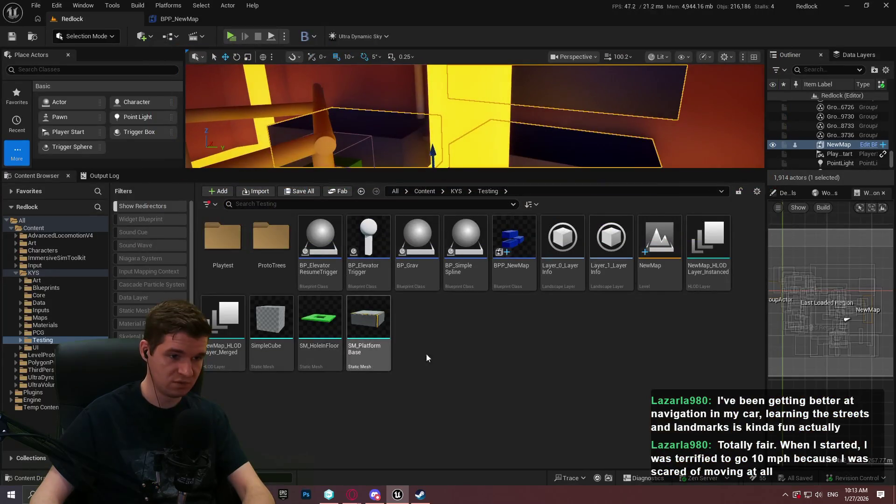
Open the NewMap level on its own and view it in wireframe
{"action": "double_click", "coordinate": [677, 280]}
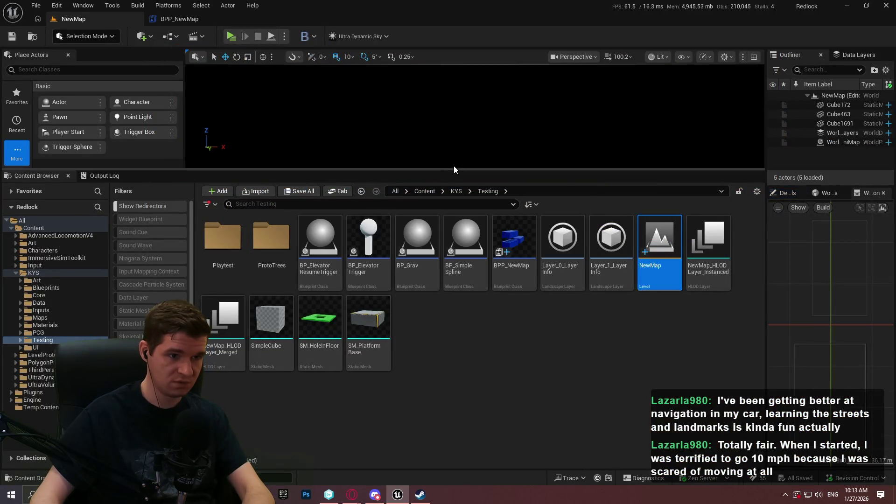
{"action": "left_click_drag", "start_coordinate": [467, 284], "coordinate": [467, 307]}
{"action": "left_click", "coordinate": [574, 57]}
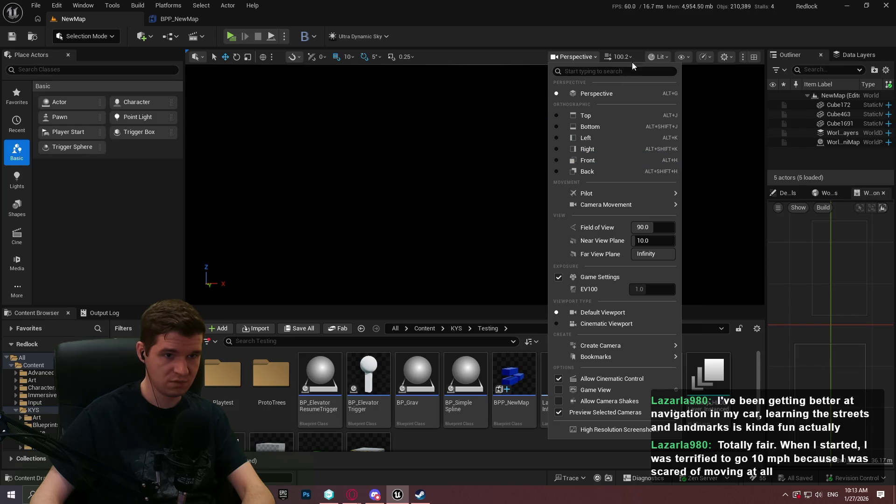
{"action": "left_click", "coordinate": [659, 57]}
{"action": "left_click", "coordinate": [694, 112]}
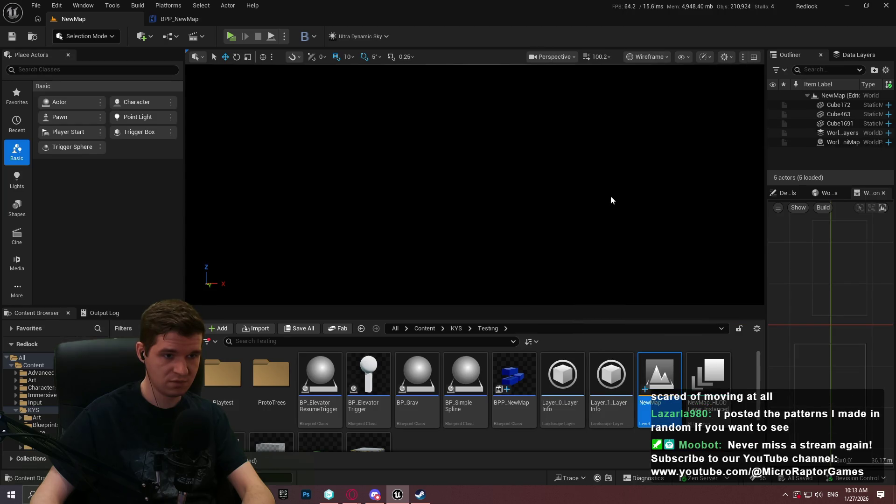
{"action": "left_click_drag", "start_coordinate": [474, 185], "coordinate": [420, 189]}
Update the packed blueprints from NewMap and confirm BPP_NewMap includes the stacked box
{"action": "right_click", "coordinate": [664, 380]}
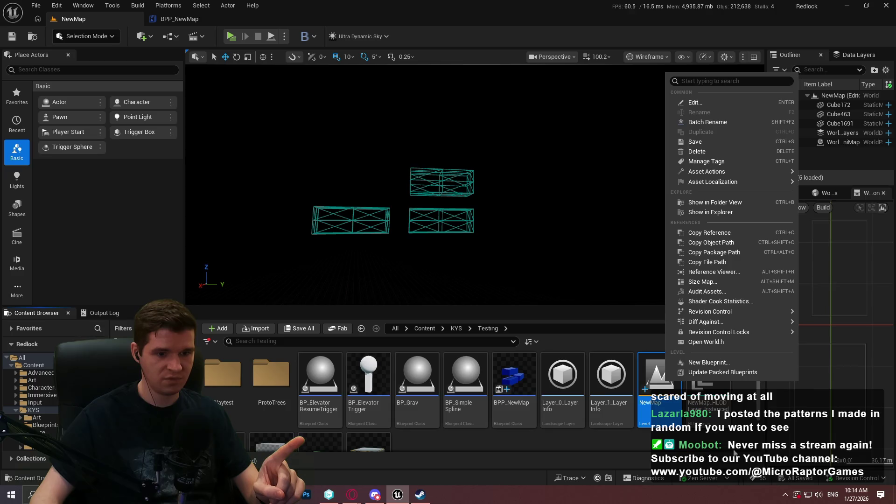
{"action": "left_click", "coordinate": [705, 372]}
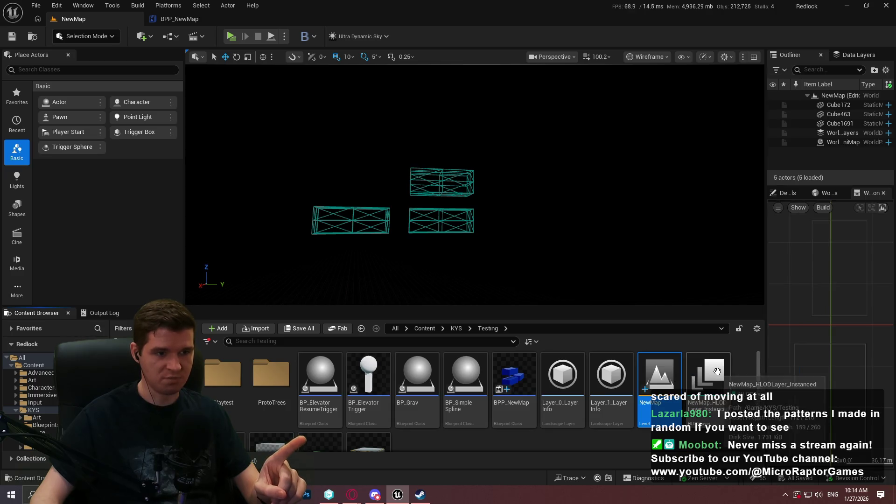
{"action": "left_click", "coordinate": [179, 18]}
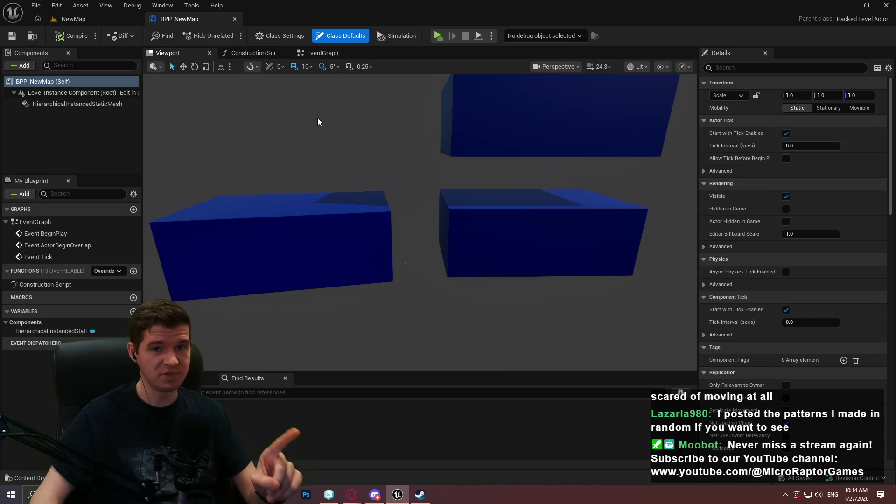
{"action": "left_click", "coordinate": [89, 18]}
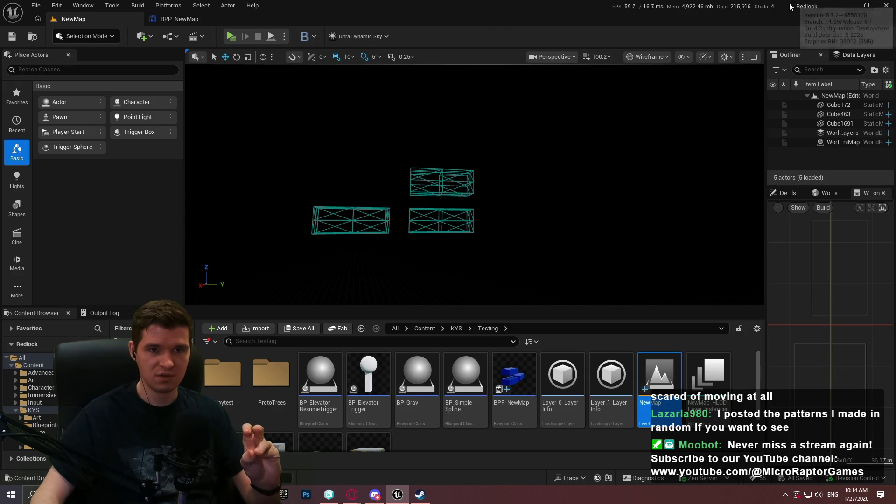
{"action": "left_click", "coordinate": [846, 6]}
Add 'PLAs CAN be edited in-scene in the same way that any Level Instance can be', then start a 'PLAs' bullet
{"action": "scroll", "coordinate": [451, 182], "scroll_direction": "up", "scroll_amount": 9}
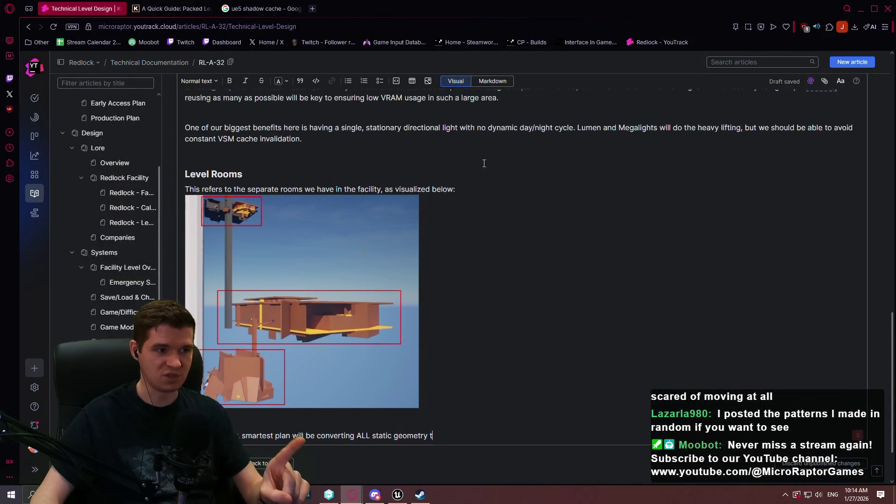
{"action": "scroll", "coordinate": [445, 170], "scroll_direction": "up", "scroll_amount": 7}
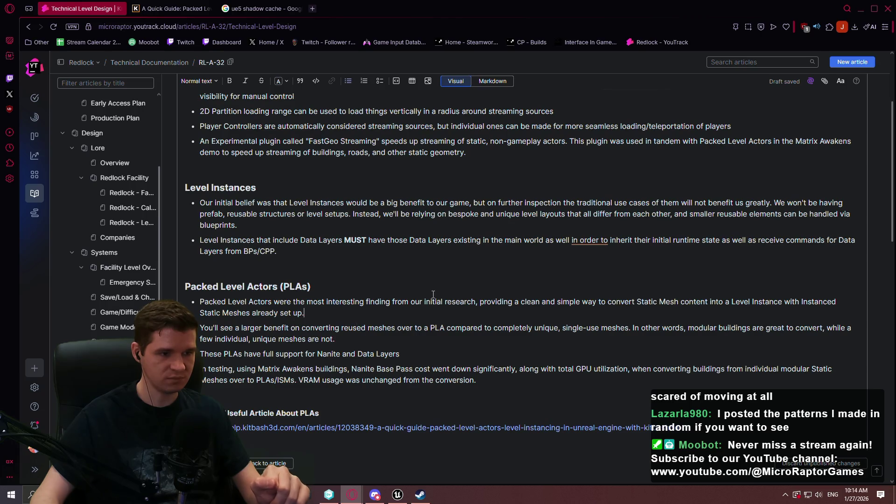
{"action": "key", "text": "Return"}
{"action": "type", "text": "Pa"}
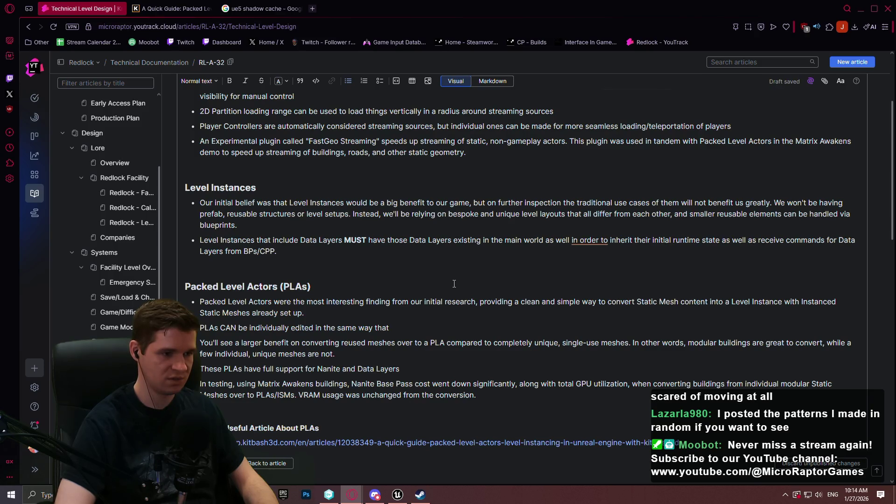
{"action": "double_click", "coordinate": [276, 328]}
{"action": "key", "text": "BackSpace"}
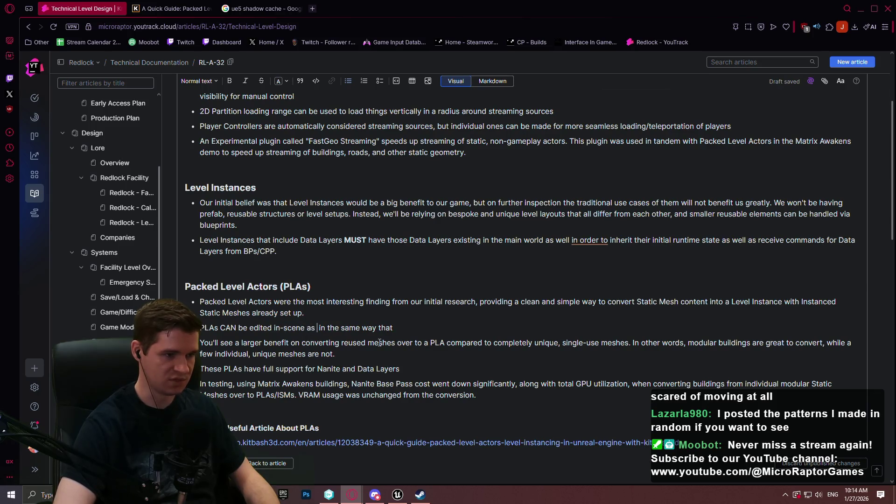
{"action": "key", "text": "BackSpace"}
{"action": "key", "text": "BackSpace"}
{"action": "key", "text": "BackSpace"}
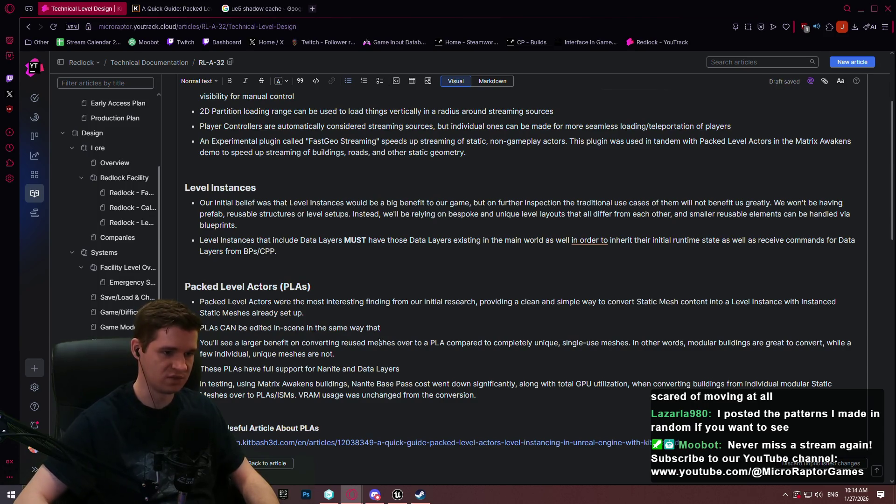
{"action": "left_click", "coordinate": [396, 327]}
{"action": "type", "text": "any Level Instance can be"}
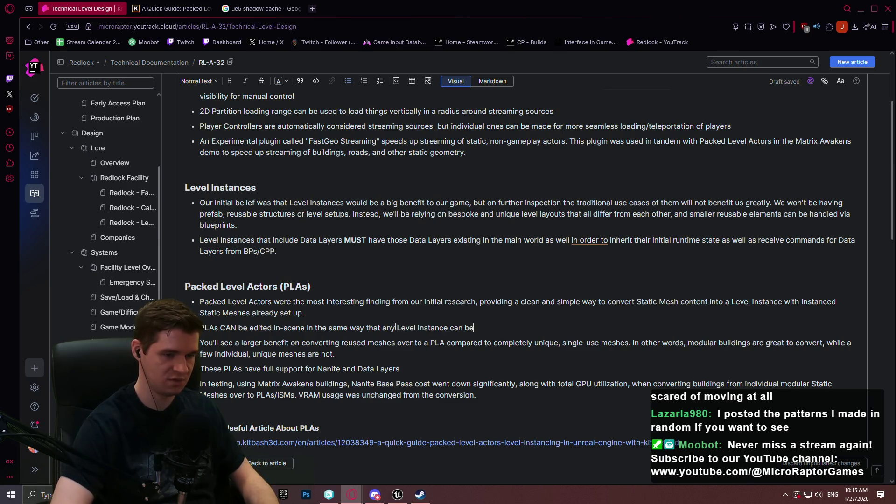
{"action": "key", "text": "Return"}
{"action": "type", "text": "PLAs"}
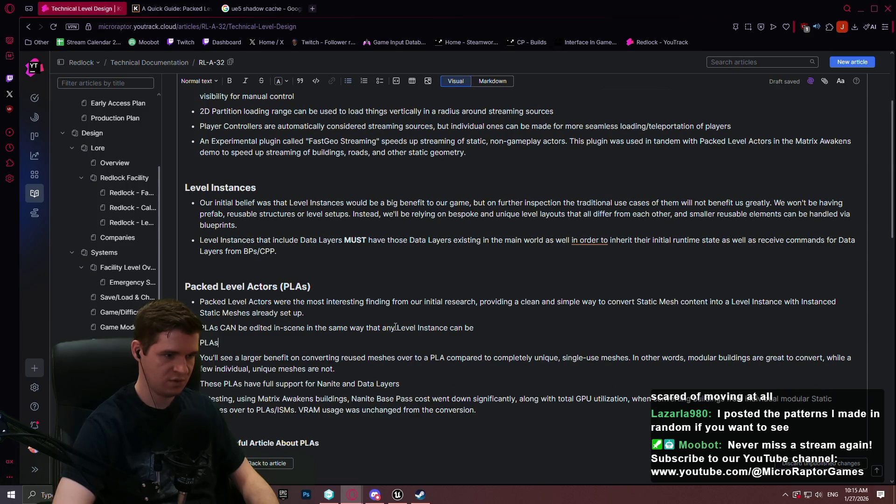
{"action": "key", "text": "ctrl+shift+8"}
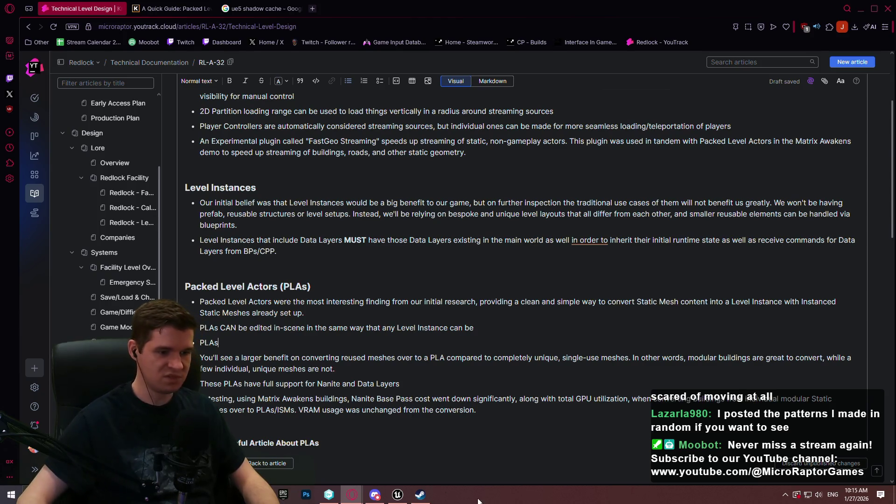
Duplicate the upper-right box to its left and save the NewMap level
{"action": "left_click", "coordinate": [398, 494]}
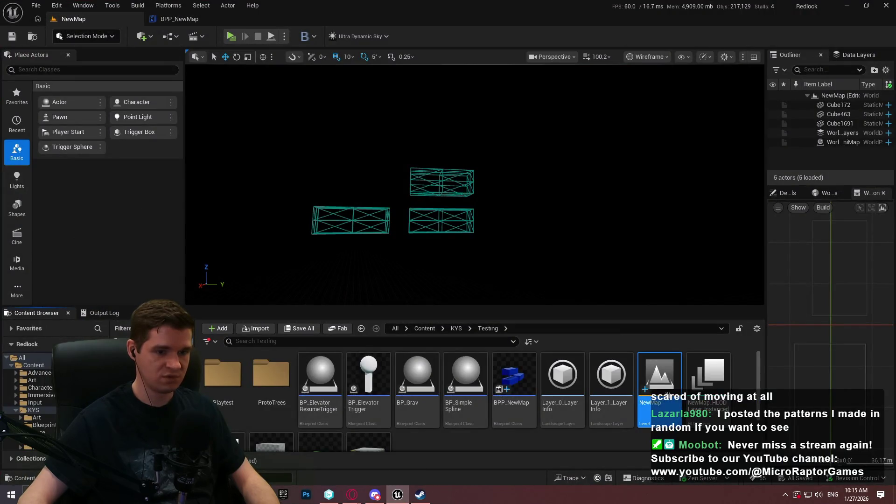
{"action": "left_click", "coordinate": [467, 185]}
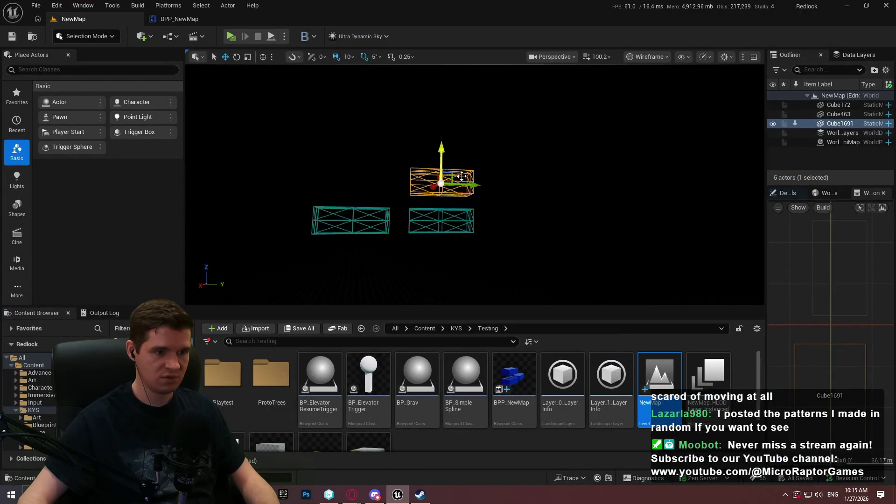
{"action": "mouse_move", "coordinate": [488, 187]}
{"action": "left_mouse_down"}
{"action": "mouse_move", "coordinate": [386, 187]}
{"action": "mouse_move", "coordinate": [406, 187]}
{"action": "left_mouse_up"}
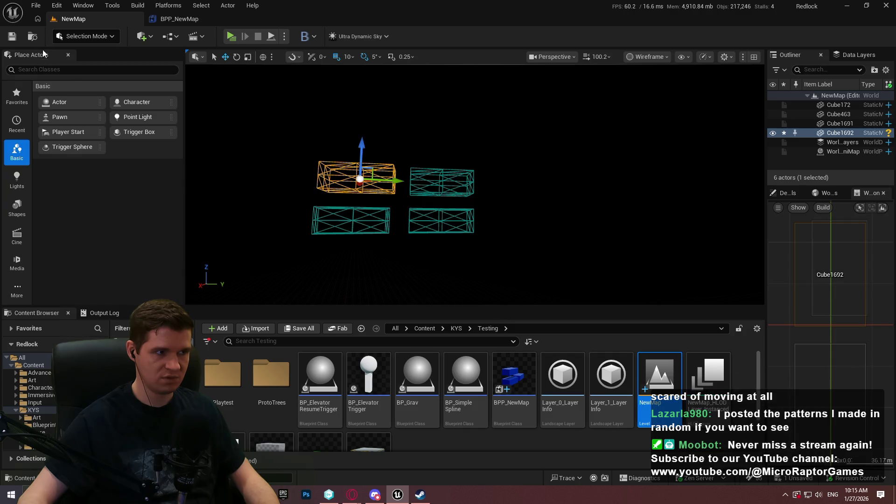
{"action": "left_click", "coordinate": [38, 6]}
{"action": "left_click", "coordinate": [78, 119]}
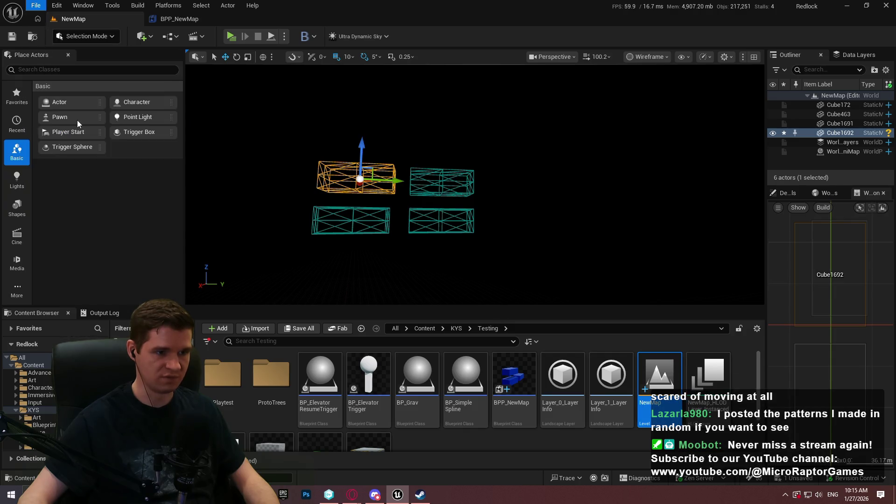
{"action": "key", "text": "Escape"}
Update the BPP_NewMap packed blueprint from NewMap and save it
{"action": "right_click", "coordinate": [676, 410]}
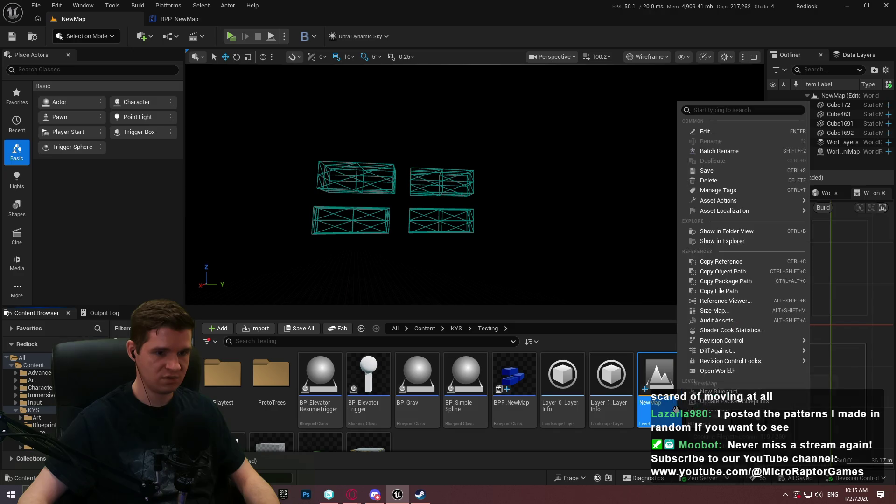
{"action": "left_click", "coordinate": [728, 401]}
{"action": "left_click", "coordinate": [184, 19]}
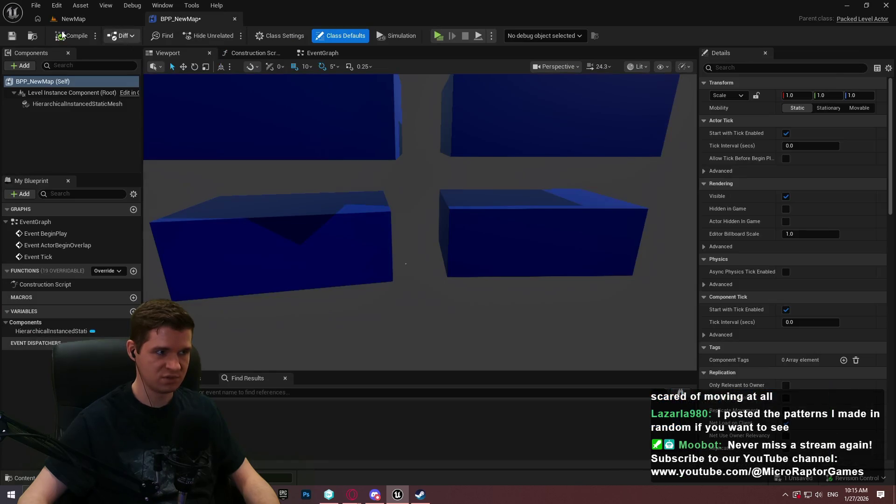
{"action": "left_click", "coordinate": [12, 36]}
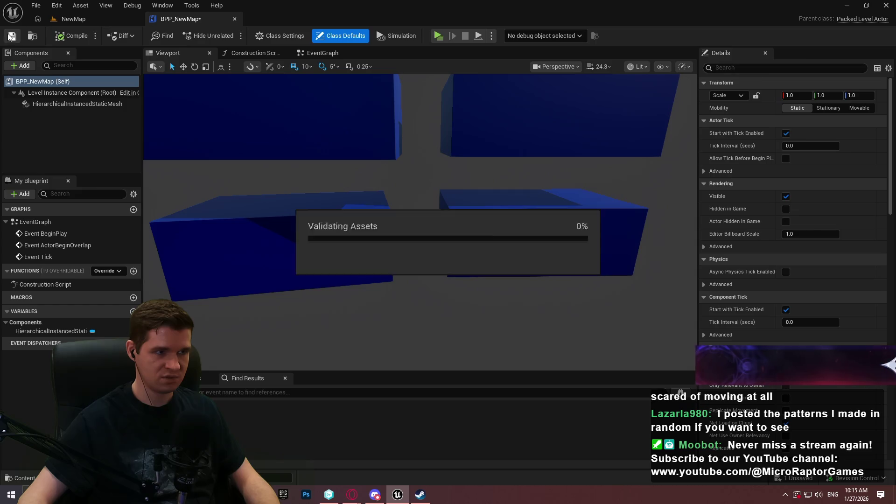
Open the Redlock map from the KYS Maps folder
{"action": "left_click", "coordinate": [73, 19]}
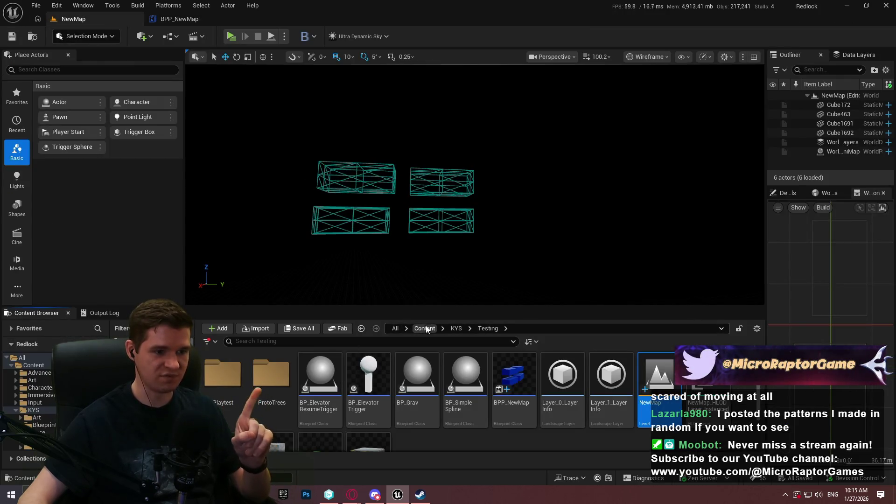
{"action": "left_click", "coordinate": [456, 328]}
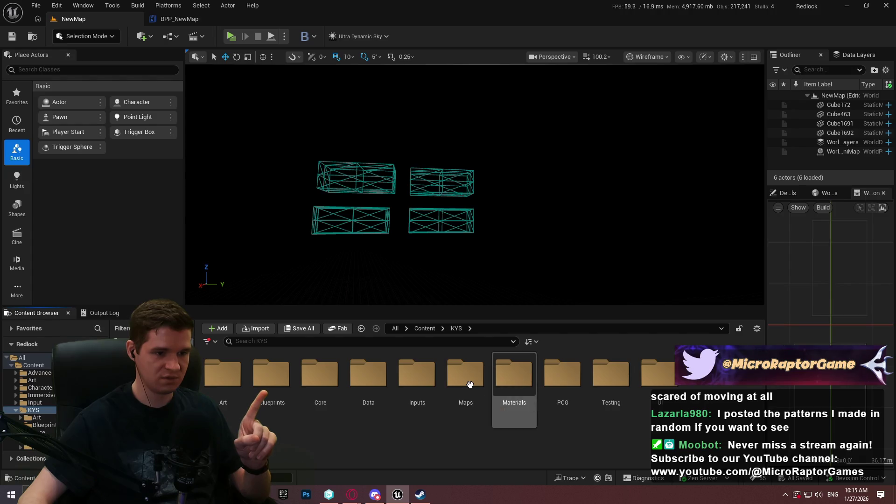
{"action": "double_click", "coordinate": [465, 374]}
{"action": "scroll", "coordinate": [703, 394], "scroll_direction": "down", "scroll_amount": 1}
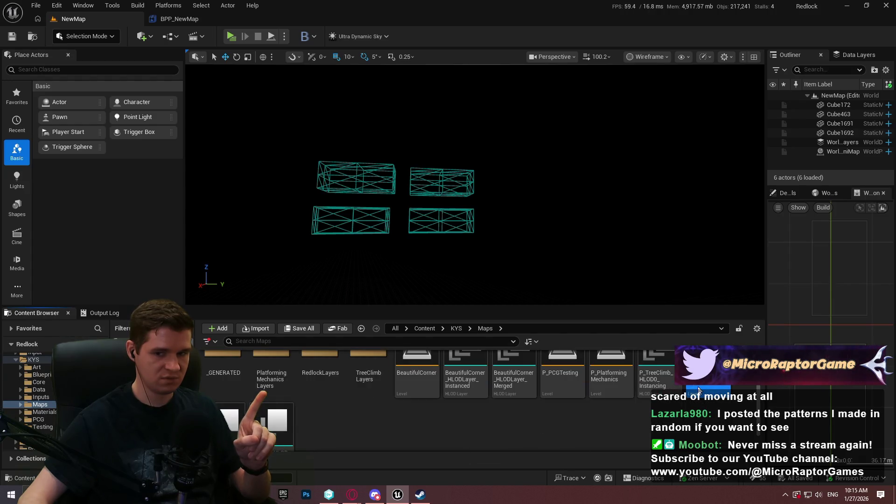
{"action": "double_click", "coordinate": [699, 390]}
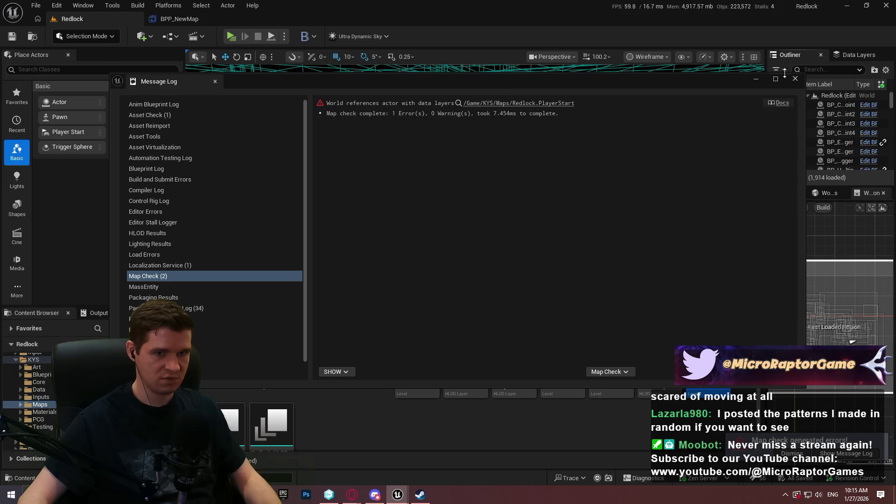
Close the Map Check results, switch the viewport to Lit, and focus on the NewMap instance
{"action": "left_click", "coordinate": [796, 78]}
{"action": "left_click", "coordinate": [649, 55]}
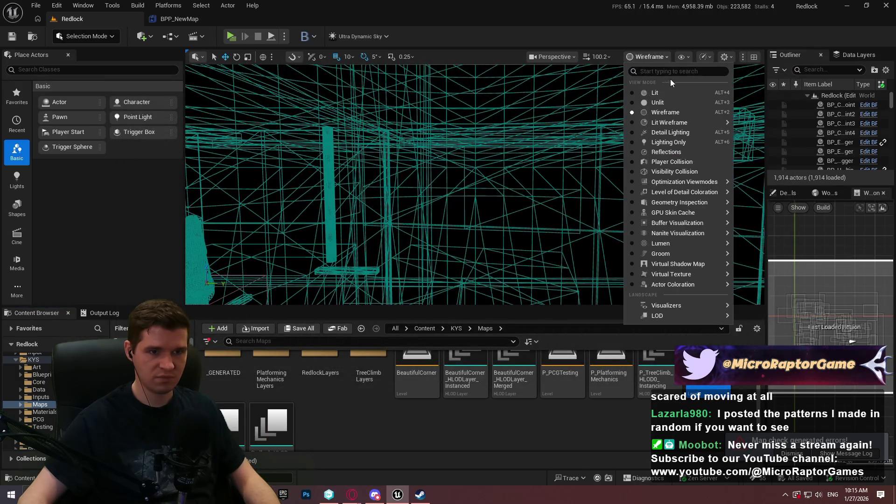
{"action": "left_click", "coordinate": [655, 93]}
{"action": "left_click", "coordinate": [610, 154]}
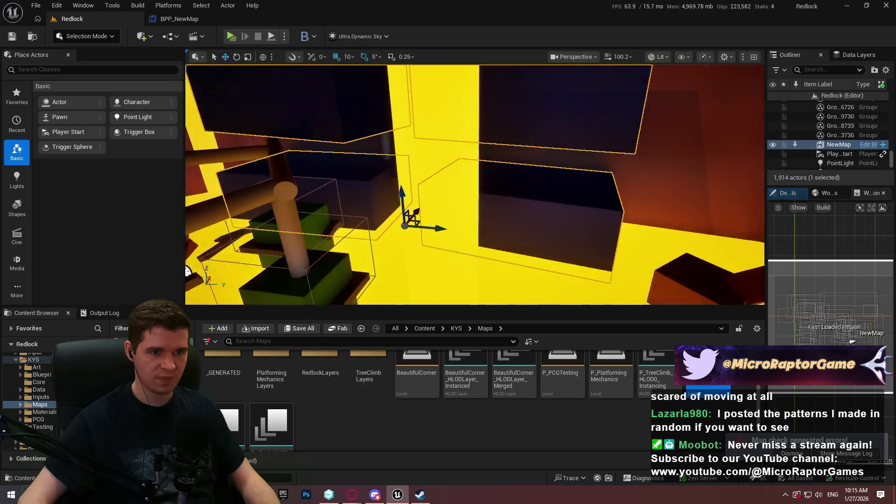
{"action": "key", "text": "d"}
Edit the NewMap level instance in place, add a box, and save the edits
{"action": "right_click", "coordinate": [454, 249]}
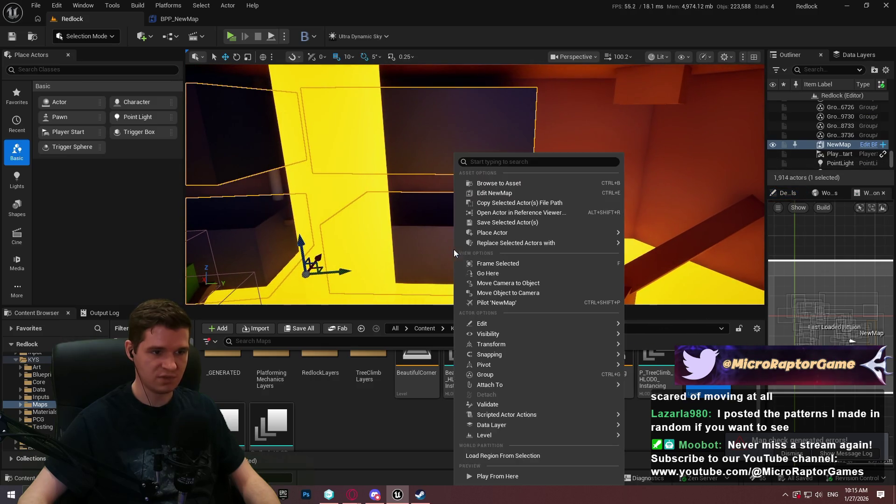
{"action": "left_click", "coordinate": [527, 193]}
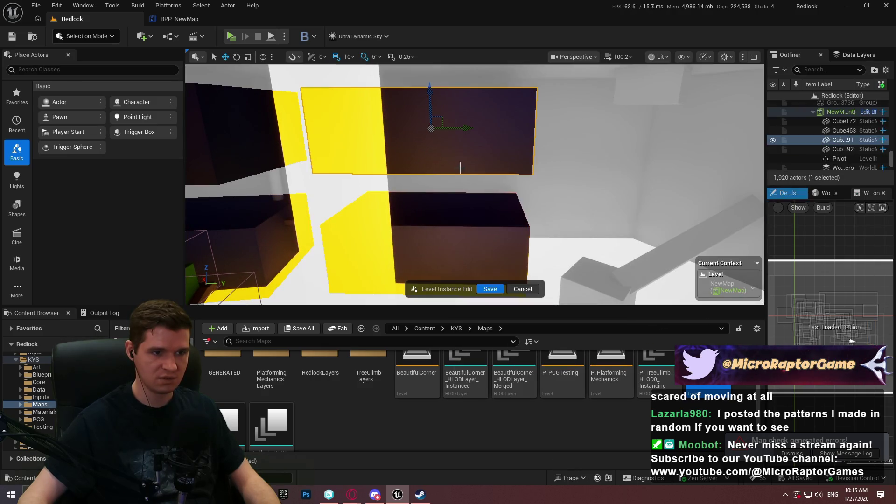
{"action": "left_click", "coordinate": [628, 137]}
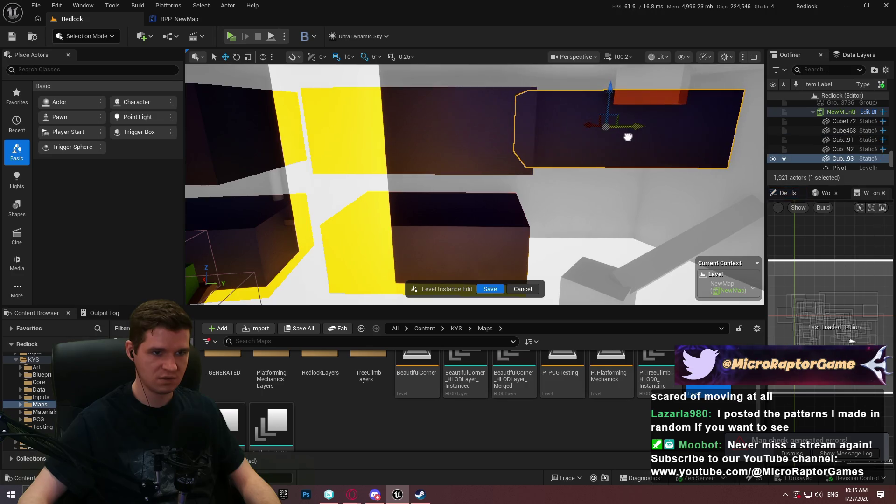
{"action": "left_click", "coordinate": [490, 289]}
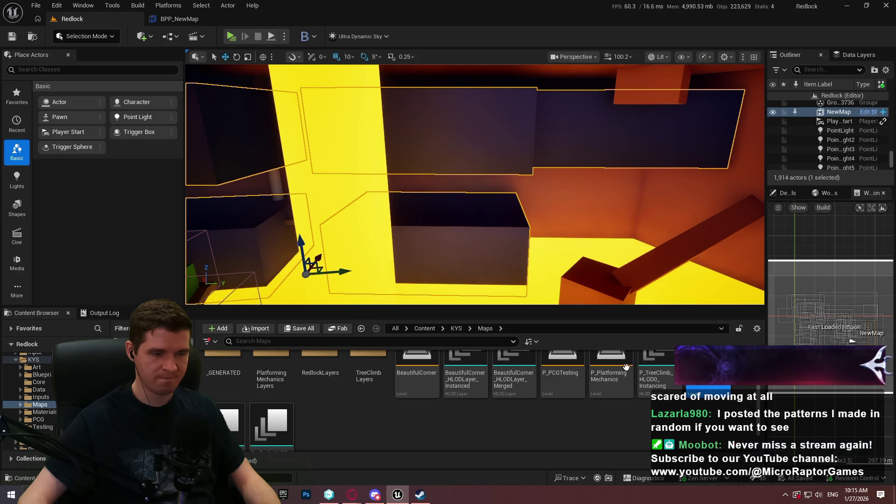
Update the BPP_NewMap packed blueprint from the NewMap asset in the Testing folder
{"action": "left_click", "coordinate": [455, 329]}
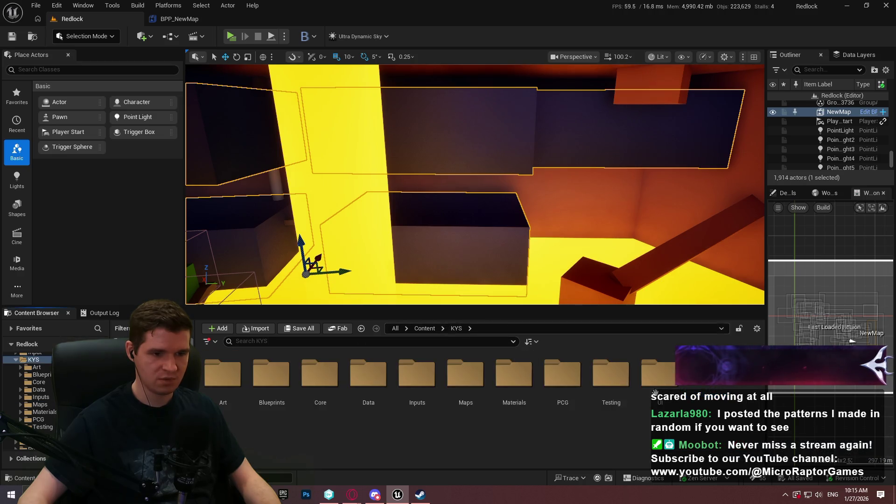
{"action": "left_click", "coordinate": [480, 376]}
{"action": "double_click", "coordinate": [480, 375]}
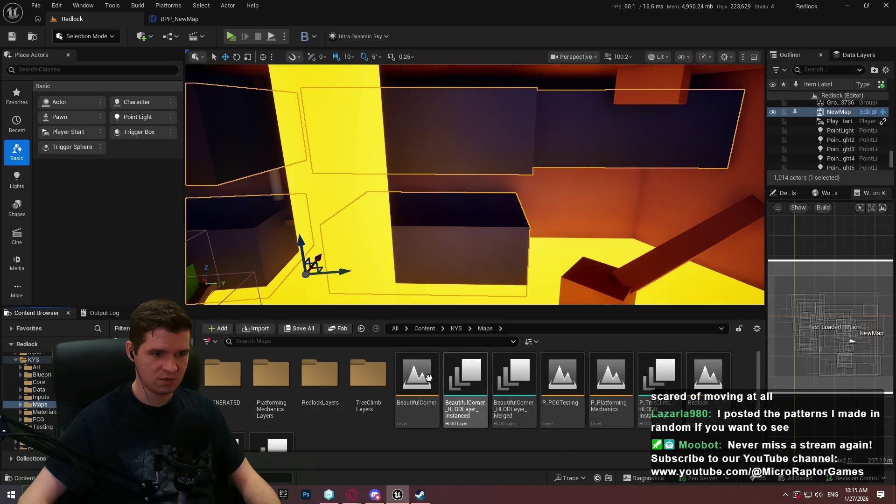
{"action": "left_click", "coordinate": [455, 328]}
{"action": "double_click", "coordinate": [611, 374]}
{"action": "scroll", "coordinate": [428, 391], "scroll_direction": "down", "scroll_amount": 2}
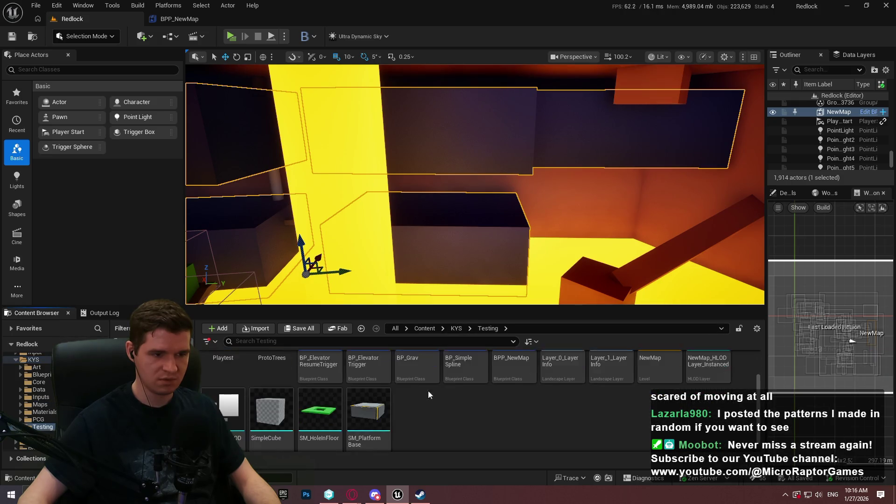
{"action": "scroll", "coordinate": [570, 391], "scroll_direction": "up", "scroll_amount": 2}
{"action": "right_click", "coordinate": [654, 387]}
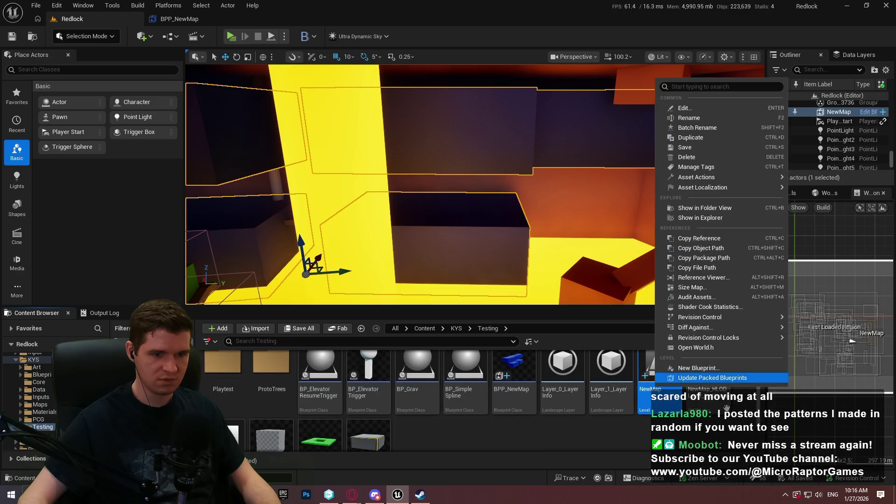
{"action": "left_click", "coordinate": [716, 378]}
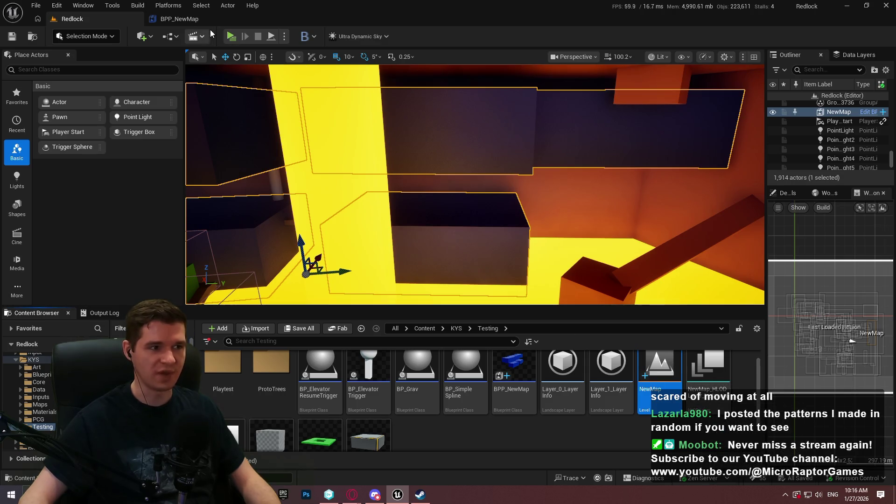
{"action": "left_click", "coordinate": [195, 18]}
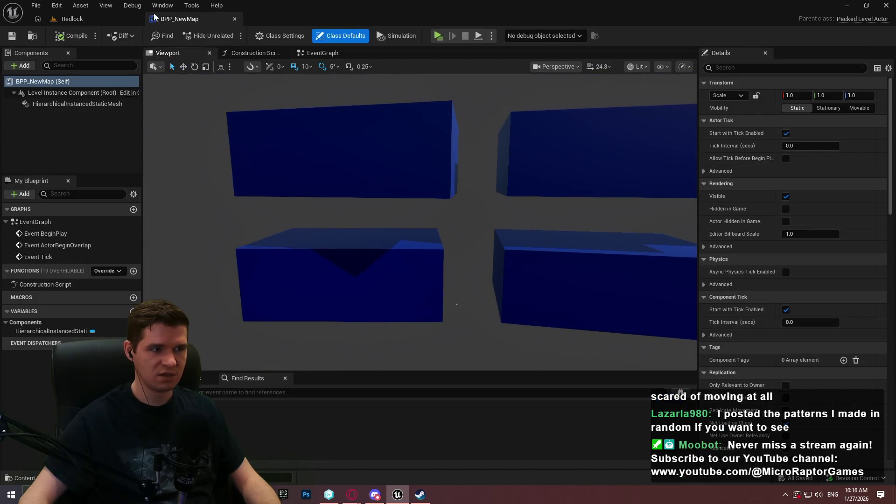
Go back to the Redlock level, then bring the YouTrack article to the front in Opera
{"action": "left_click", "coordinate": [107, 20]}
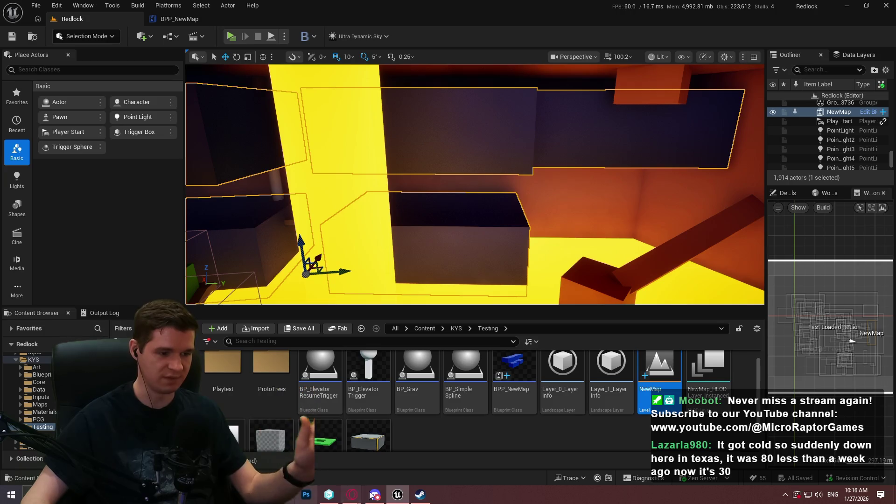
{"action": "left_click", "coordinate": [352, 494]}
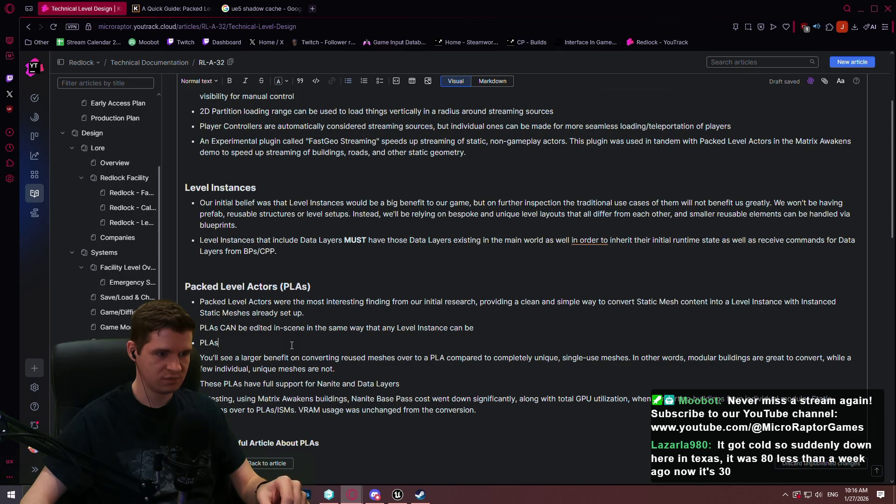
Replace the stray 'PLAs' bullet with ', and once edited you can easily update the Packed Level Actor asset again' and save
{"action": "key", "text": "BackSpace"}
{"action": "key", "text": "BackSpace"}
{"action": "key", "text": "BackSpace"}
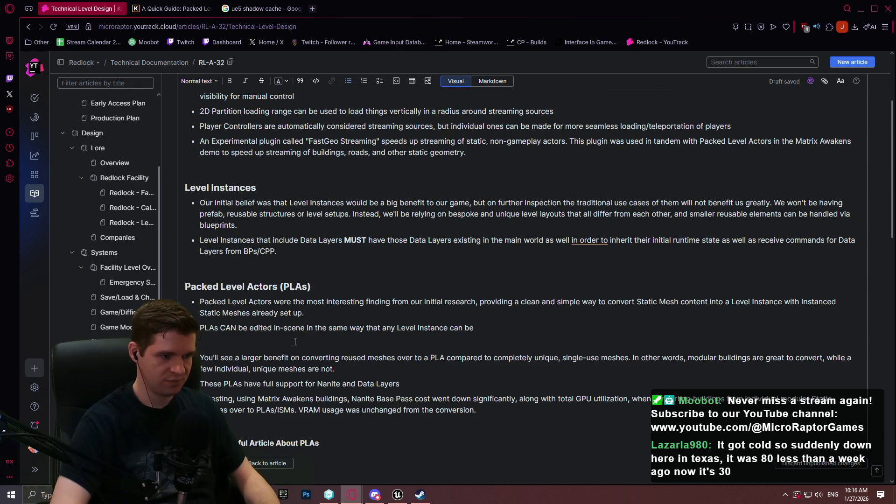
{"action": "key", "text": "BackSpace"}
{"action": "type", "text": ", and o"}
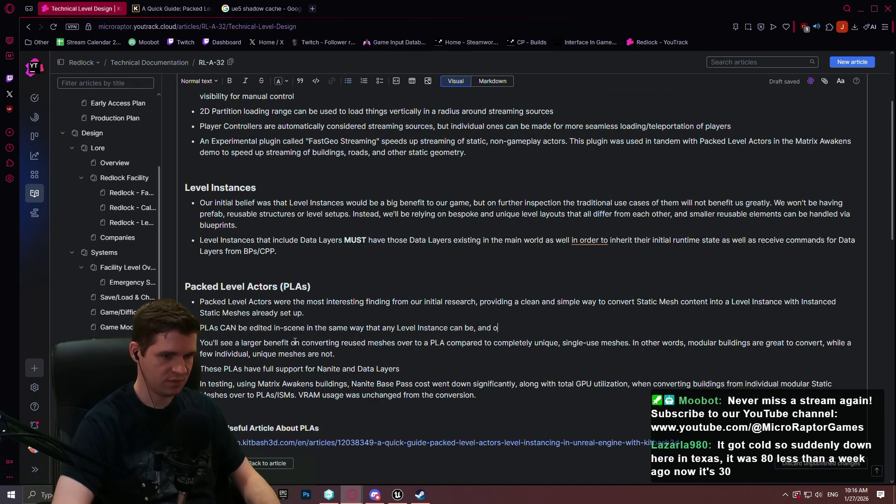
{"action": "type", "text": "nce edited you can easily "}
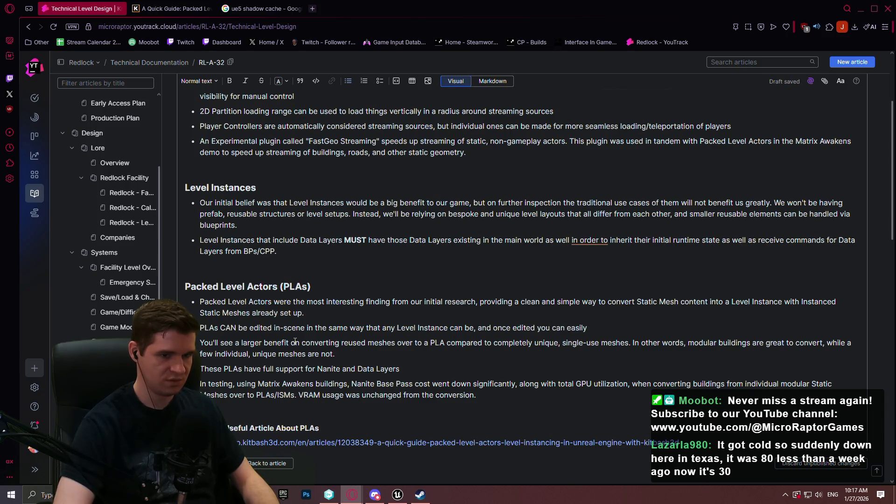
{"action": "type", "text": "update"}
{"action": "type", "text": " the P"}
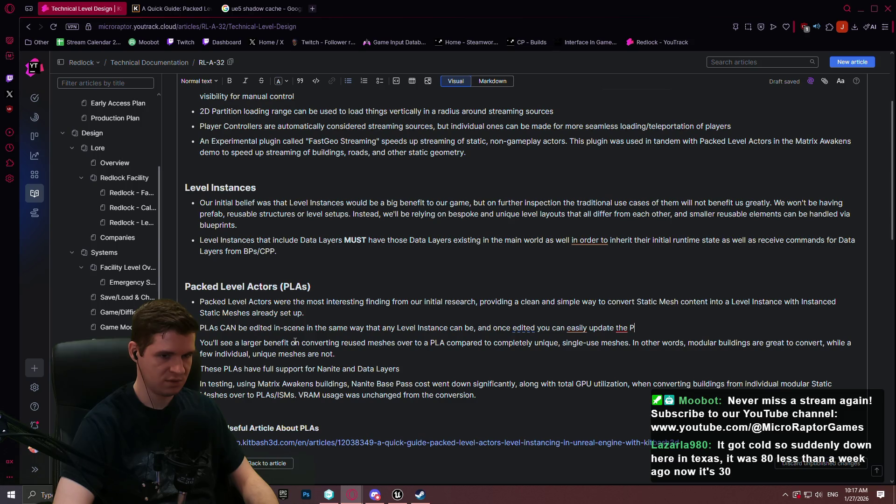
{"action": "type", "text": "acked Level Actor asset"}
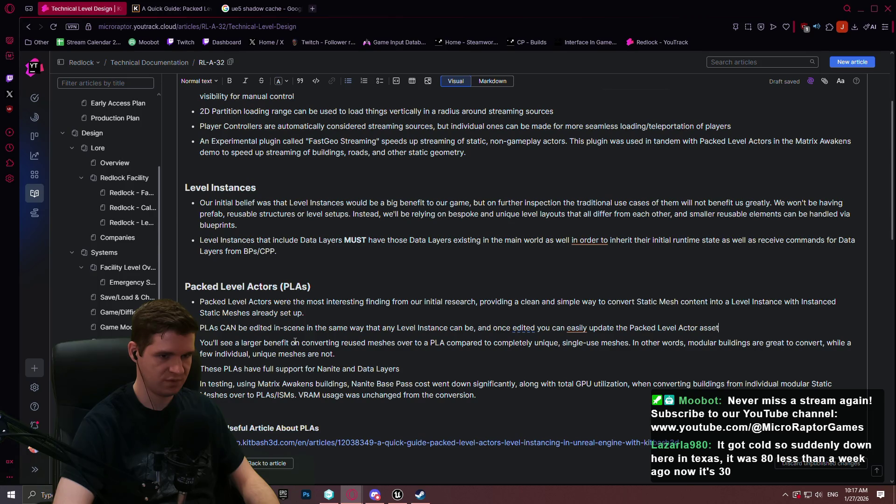
{"action": "key", "text": "ctrl+shift+8"}
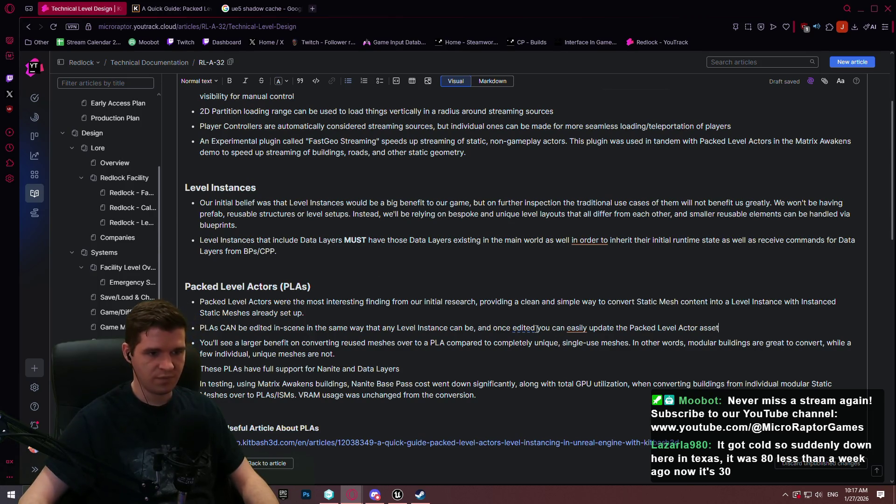
{"action": "left_click", "coordinate": [539, 328]}
{"action": "type", "text": ","}
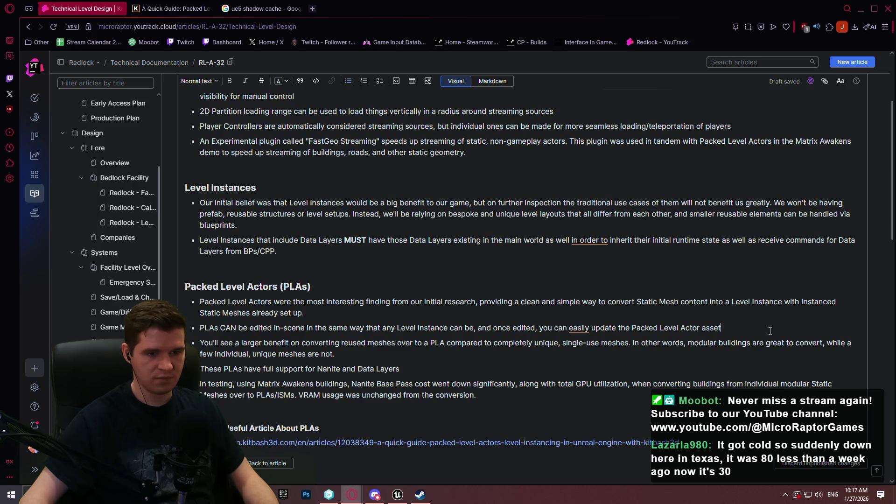
{"action": "type", "text": " again"}
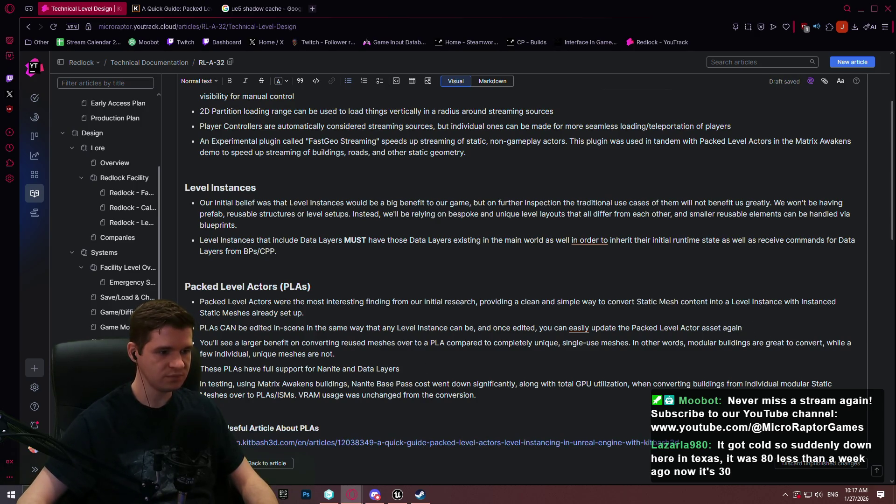
{"action": "key", "text": "ctrl+Return"}
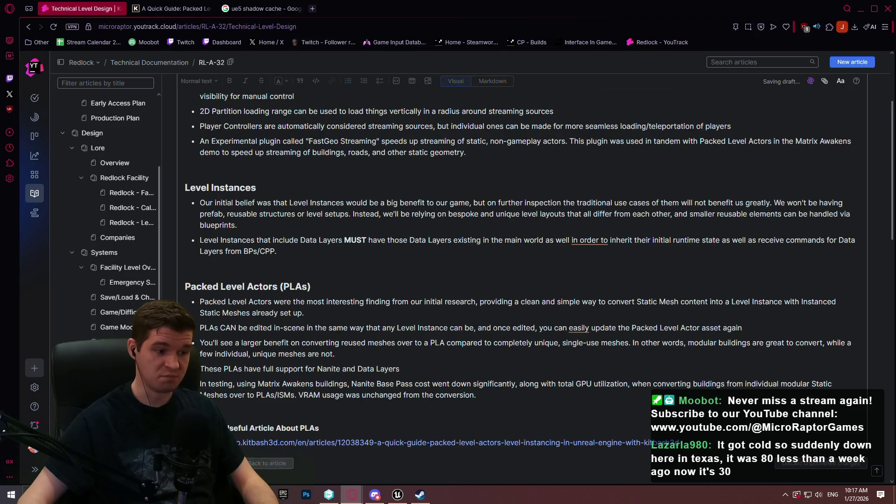
{"action": "scroll", "coordinate": [366, 183], "scroll_direction": "up", "scroll_amount": 5}
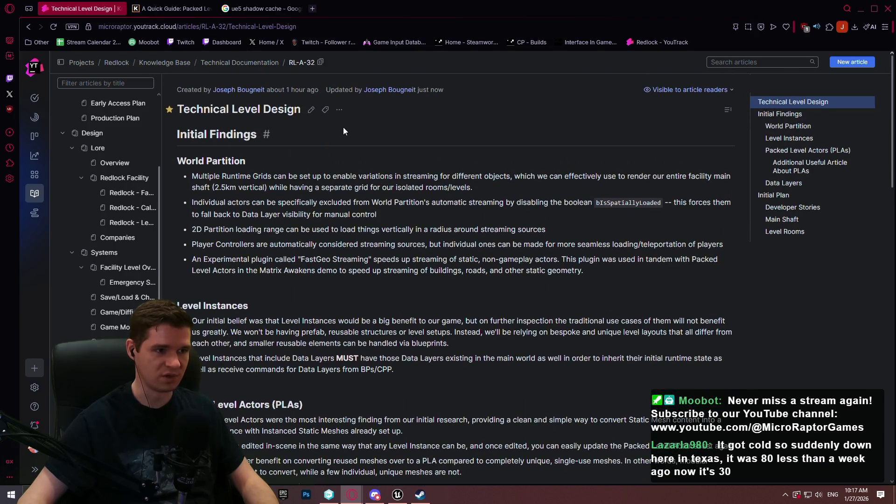
Put the article back in edit mode, look over Level Rooms, and switch to Unreal Editor
{"action": "key", "text": "e"}
{"action": "scroll", "coordinate": [425, 286], "scroll_direction": "down", "scroll_amount": 15}
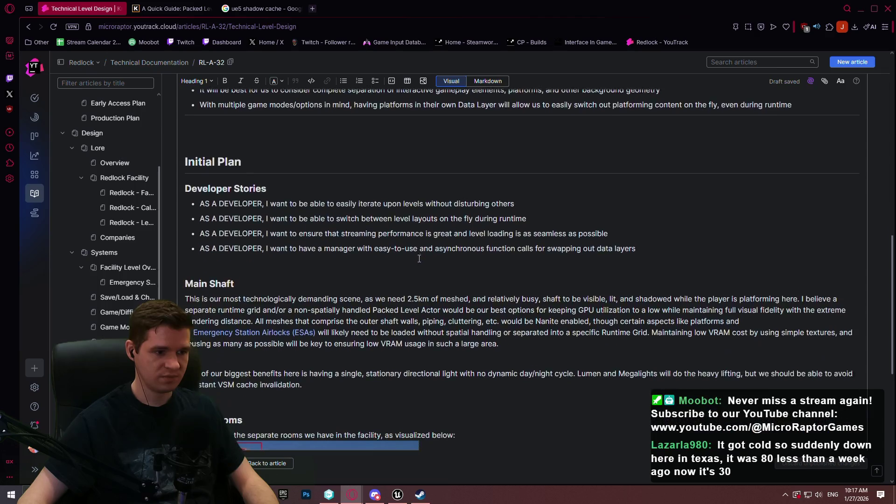
{"action": "scroll", "coordinate": [445, 296], "scroll_direction": "down", "scroll_amount": 2}
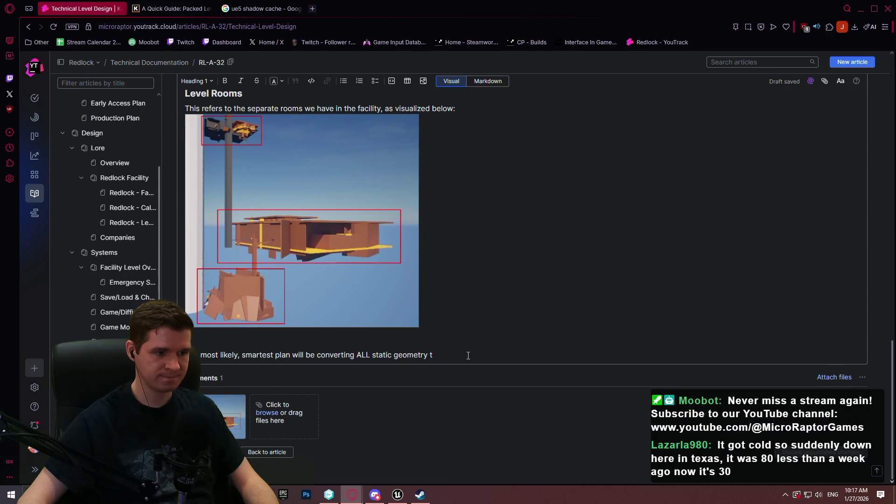
{"action": "scroll", "coordinate": [465, 363], "scroll_direction": "up", "scroll_amount": 1}
{"action": "left_click", "coordinate": [398, 497]}
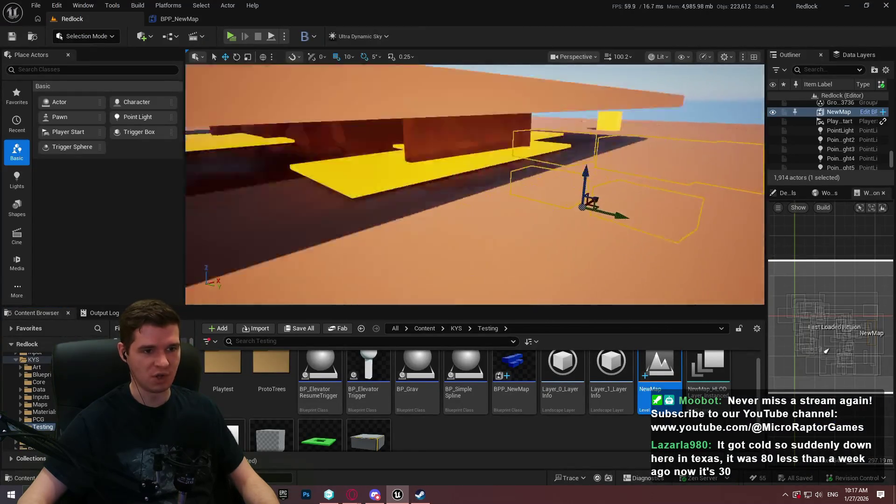
Make the viewport fullscreen, look around the Redlock level, and select the dark purple wall block
{"action": "key", "text": "F11"}
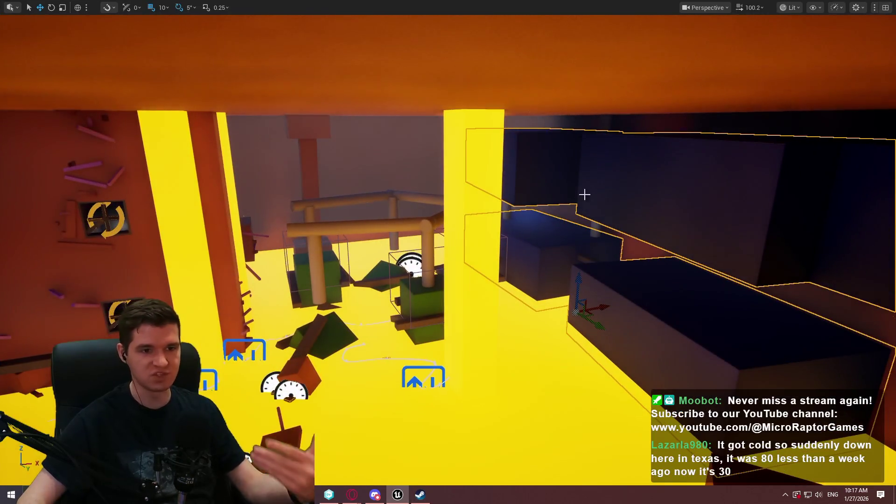
{"action": "scroll", "coordinate": [580, 191], "scroll_direction": "down", "scroll_amount": 2}
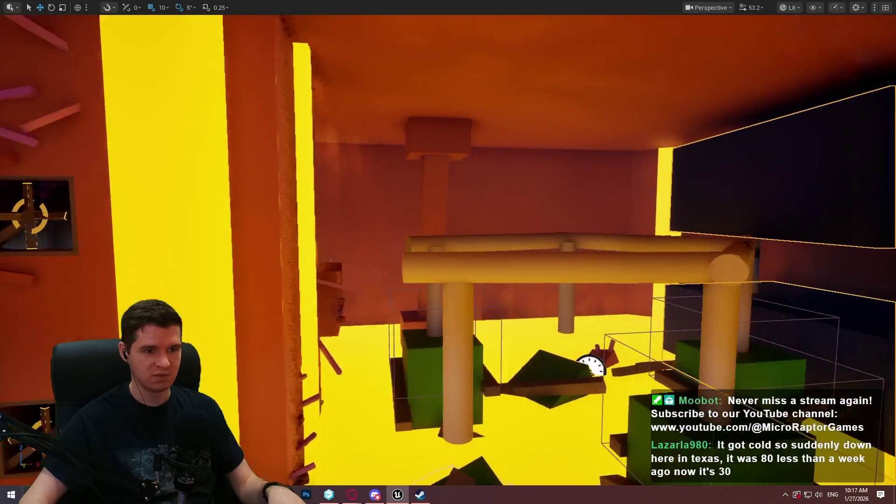
{"action": "left_click_drag", "start_coordinate": [438, 181], "coordinate": [428, 186]}
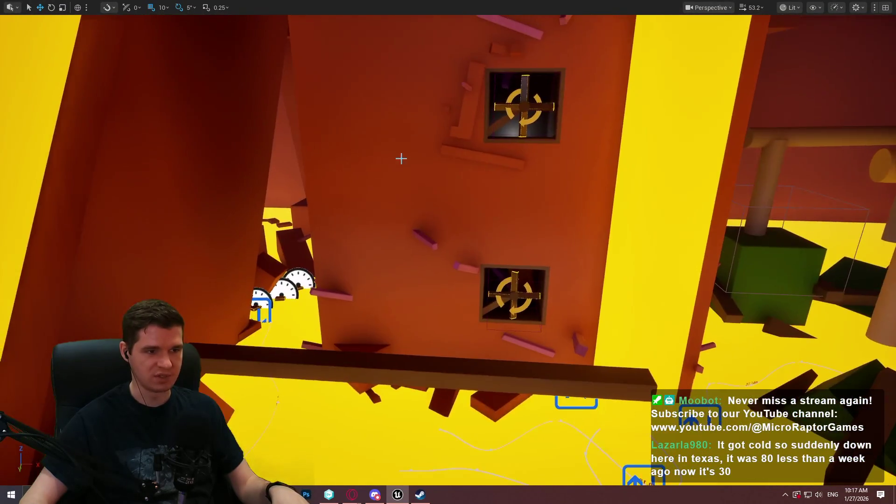
{"action": "left_click", "coordinate": [400, 156]}
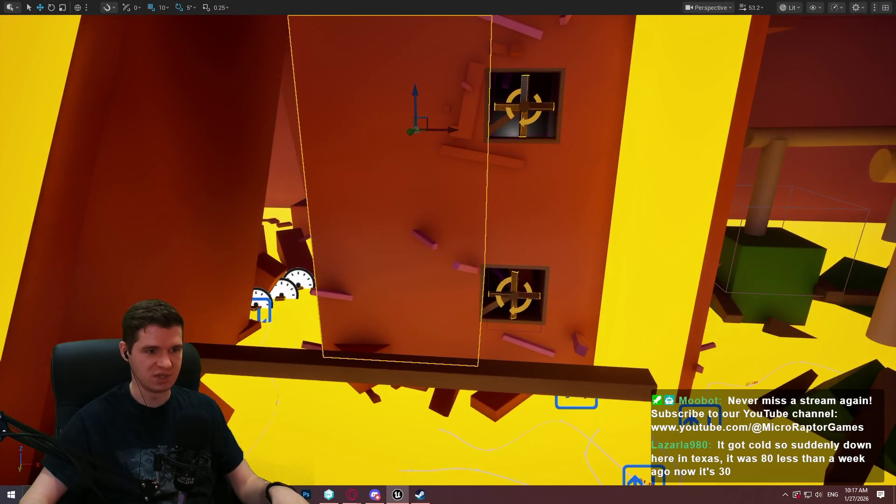
{"action": "left_click_drag", "start_coordinate": [508, 215], "coordinate": [391, 192]}
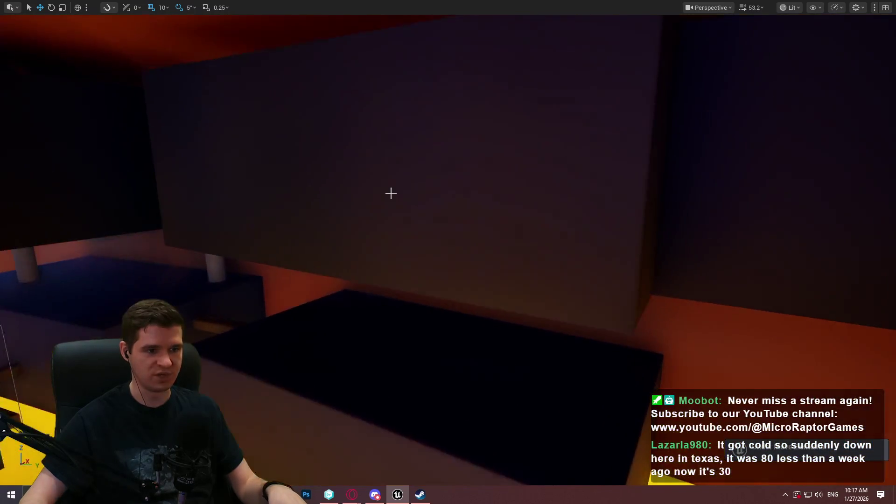
{"action": "left_click", "coordinate": [449, 215]}
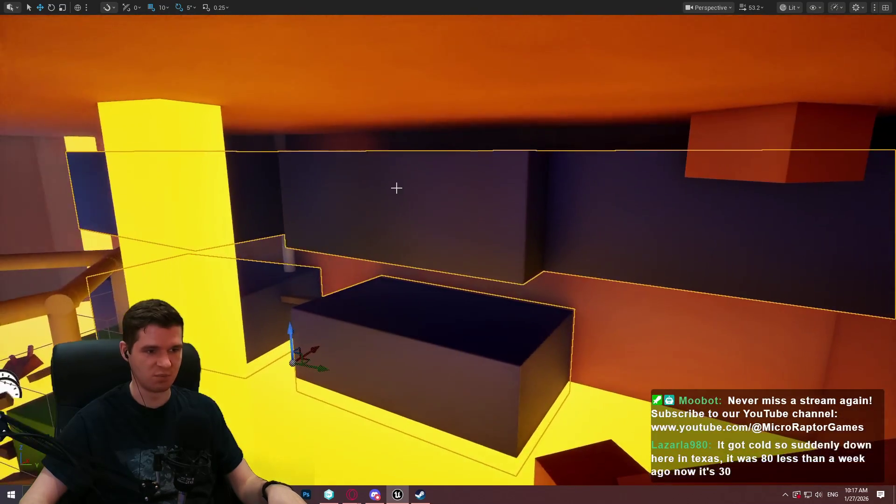
Enter edit mode on the NewMap level instance, frame the dark box, then cancel without saving
{"action": "right_click", "coordinate": [397, 186]}
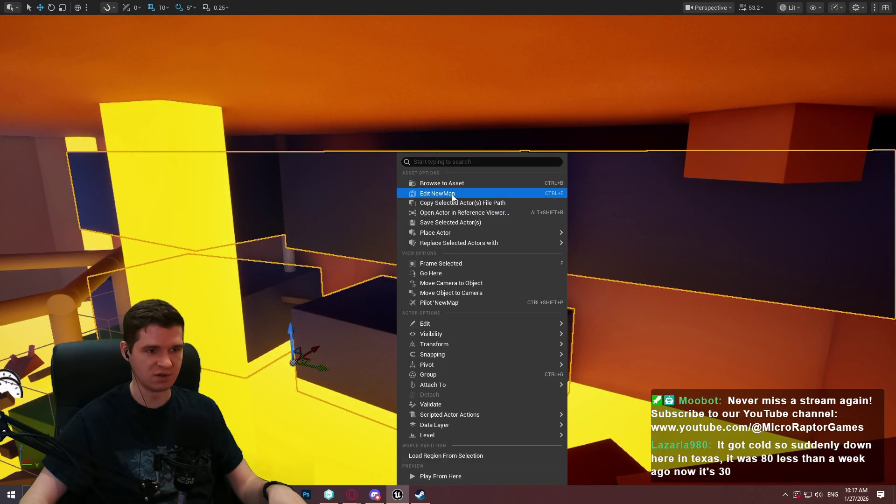
{"action": "left_click", "coordinate": [452, 194]}
{"action": "key", "text": "f"}
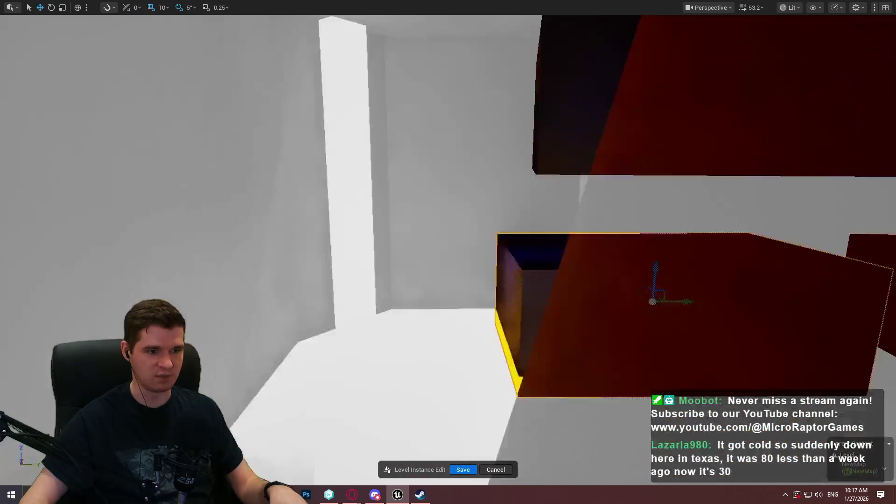
{"action": "key", "text": "f"}
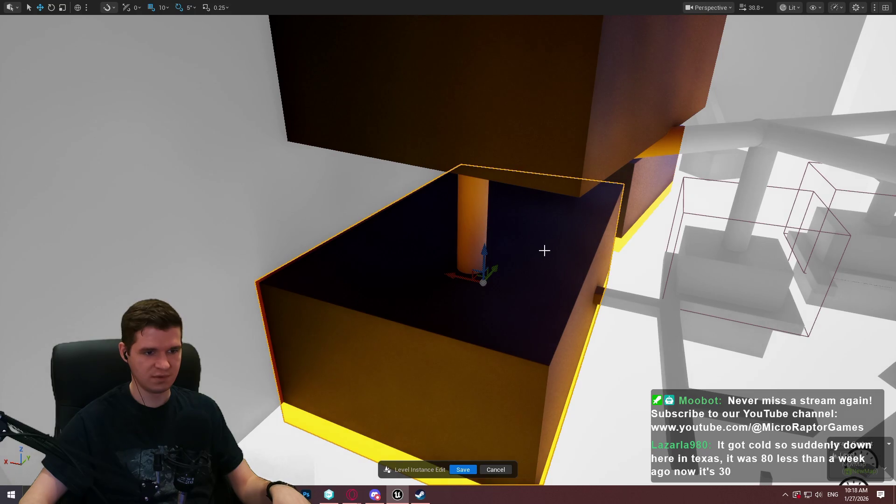
{"action": "key", "text": "f"}
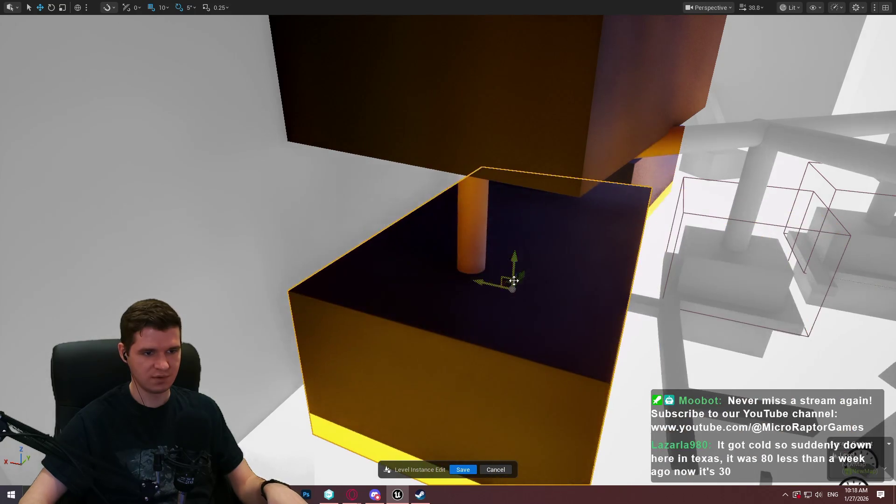
{"action": "key", "text": "f"}
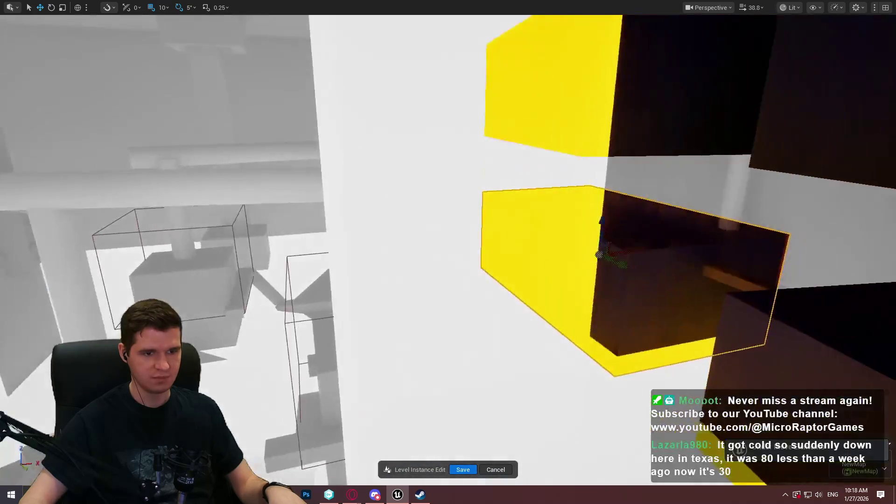
{"action": "key", "text": "f"}
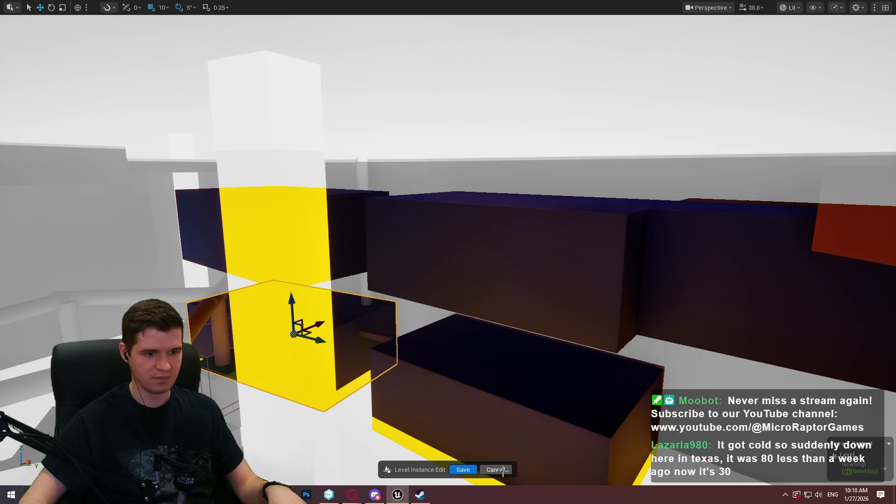
{"action": "left_click", "coordinate": [503, 471]}
Fly through the yellow and orange structures, then leave the fullscreen viewport for the full editor
{"action": "left_click_drag", "start_coordinate": [600, 411], "coordinate": [600, 411]}
{"action": "left_click_drag", "start_coordinate": [640, 338], "coordinate": [641, 338]}
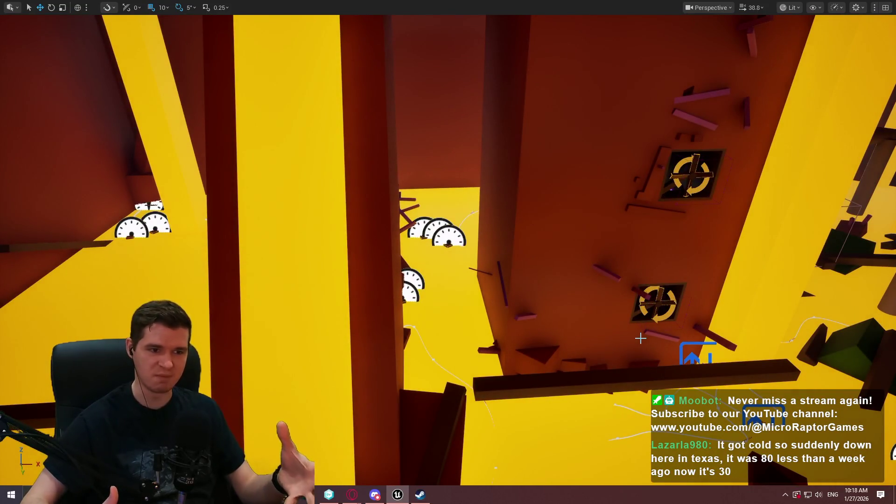
{"action": "key", "text": "F11"}
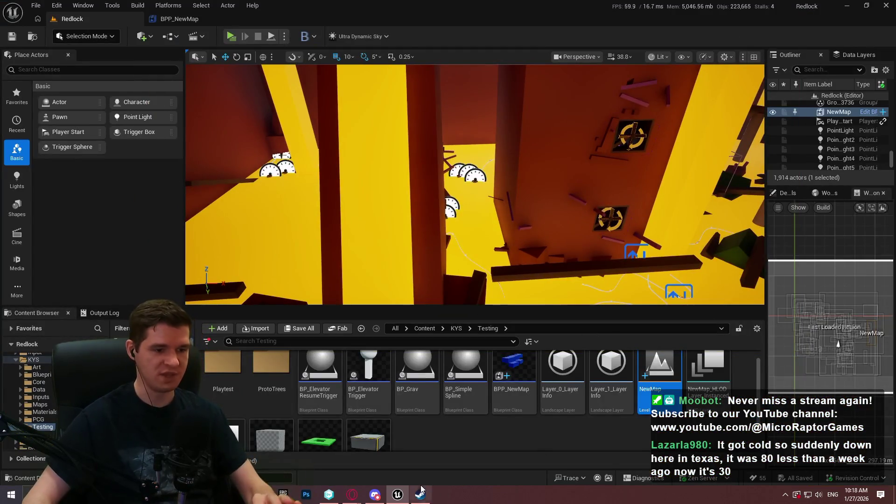
{"action": "left_click", "coordinate": [420, 494]}
{"action": "left_click", "coordinate": [421, 493]}
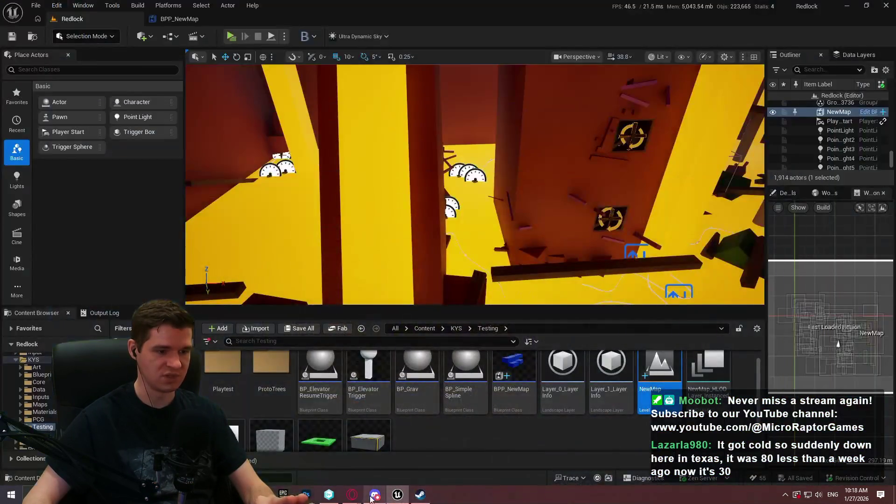
Under Level Instances, note that individual actors CAN be excluded via bIsMainWorldOnly, useful for temporary light sources
{"action": "mouse_move", "coordinate": [353, 493]}
{"action": "left_click", "coordinate": [389, 450]}
{"action": "scroll", "coordinate": [377, 225], "scroll_direction": "up", "scroll_amount": 10}
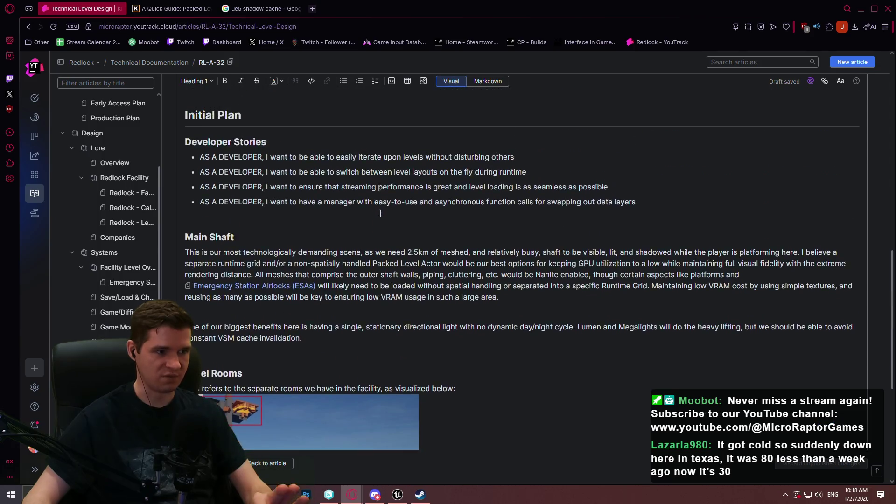
{"action": "scroll", "coordinate": [377, 224], "scroll_direction": "up", "scroll_amount": 10}
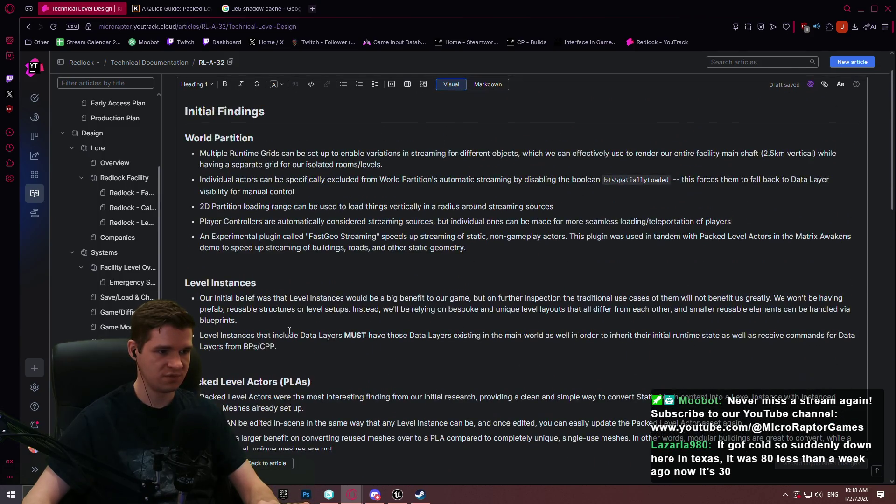
{"action": "left_click", "coordinate": [306, 346]}
{"action": "key", "text": "Return"}
{"action": "type", "text": "Indivi"}
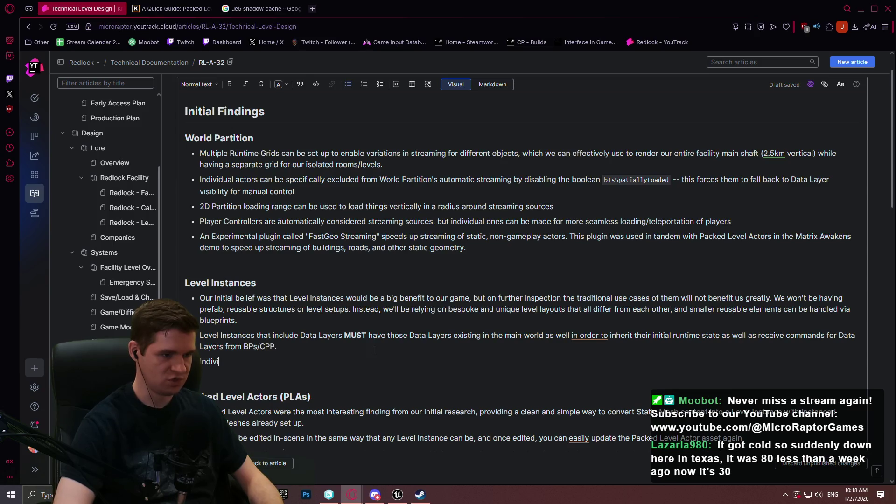
{"action": "type", "text": "dual actors"}
{"action": "type", "text": "CAN be exc"}
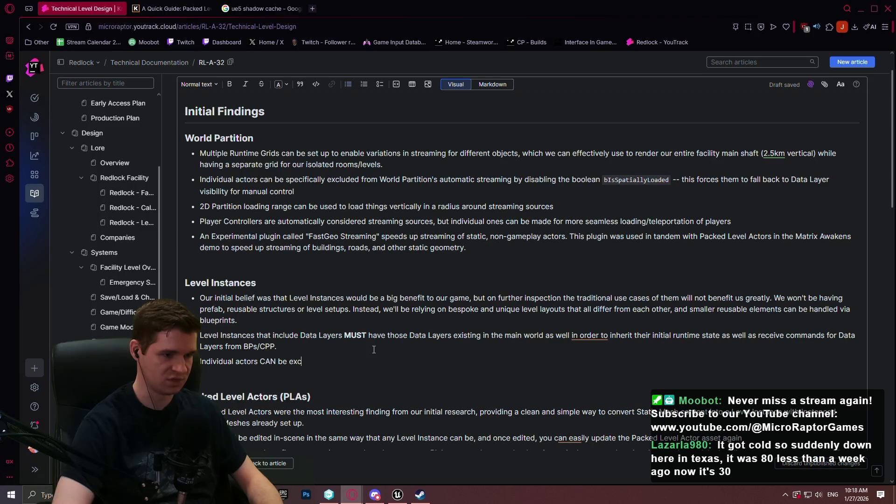
{"action": "type", "text": "m "}
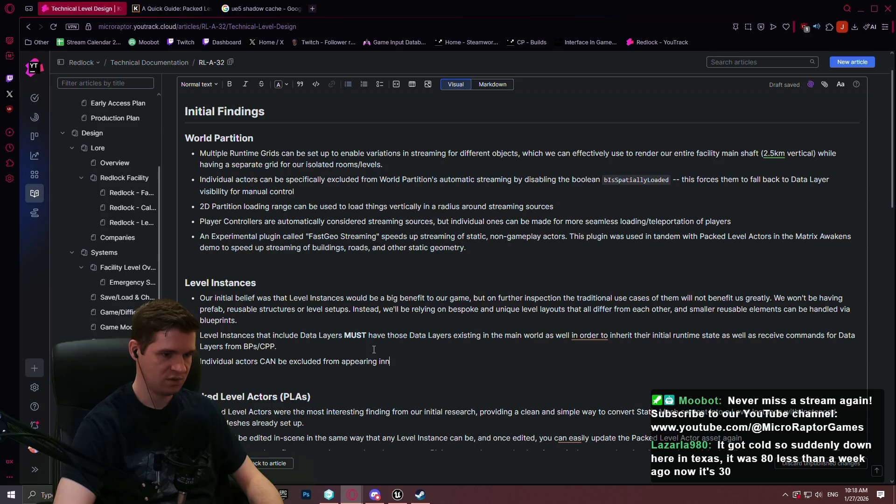
{"action": "type", "text": " a"}
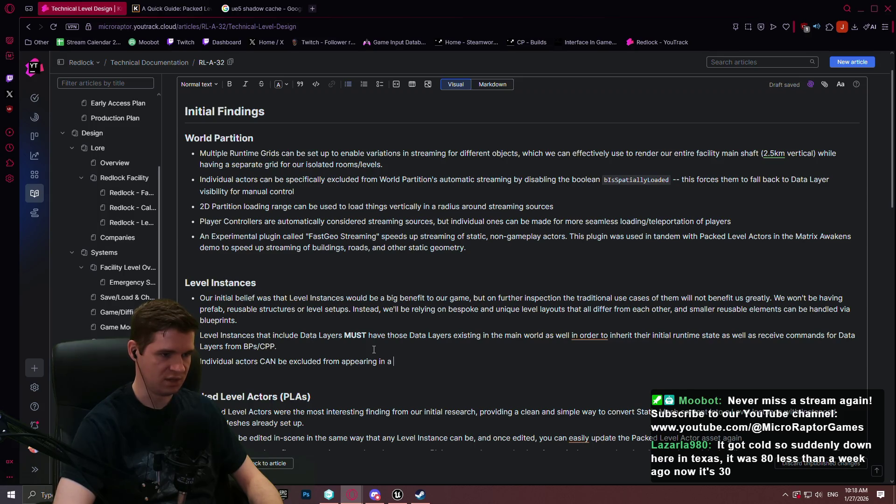
{"action": "type", "text": "evel Instance by editing the source level and enabl"}
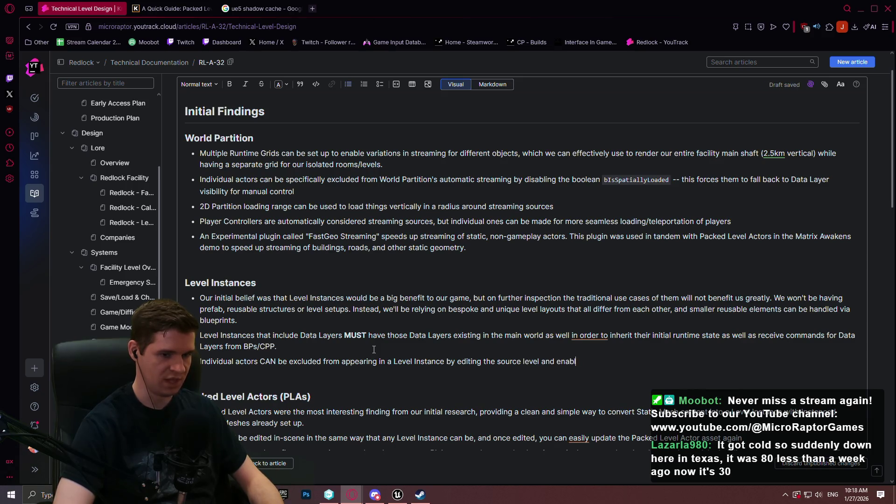
{"action": "type", "text": "ing the bIsMai"}
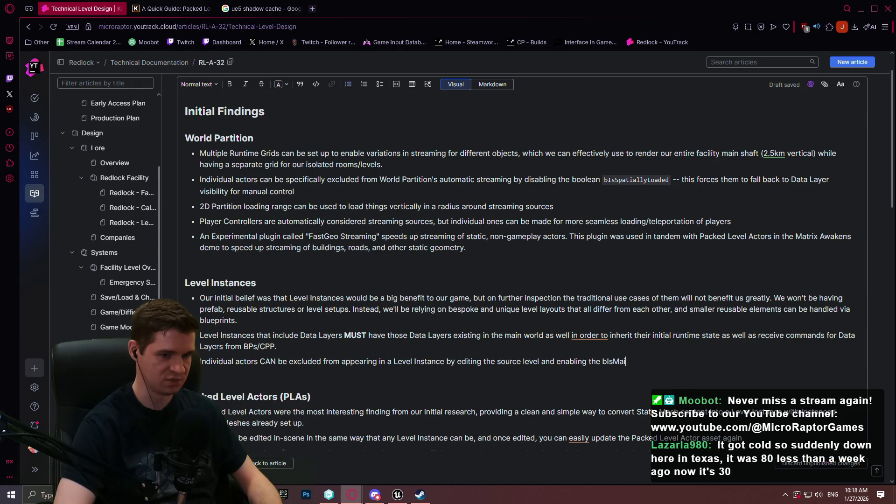
{"action": "type", "text": "nWorldOnly bo"}
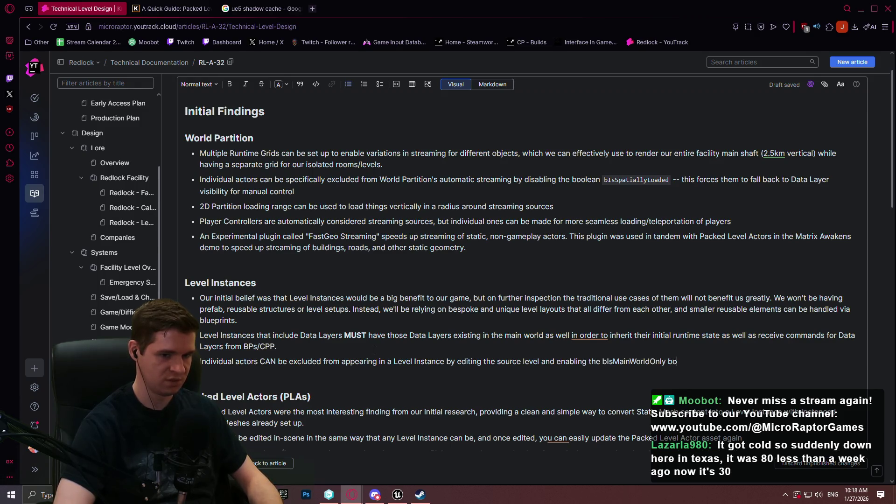
{"action": "type", "text": "dividual actors. This is"}
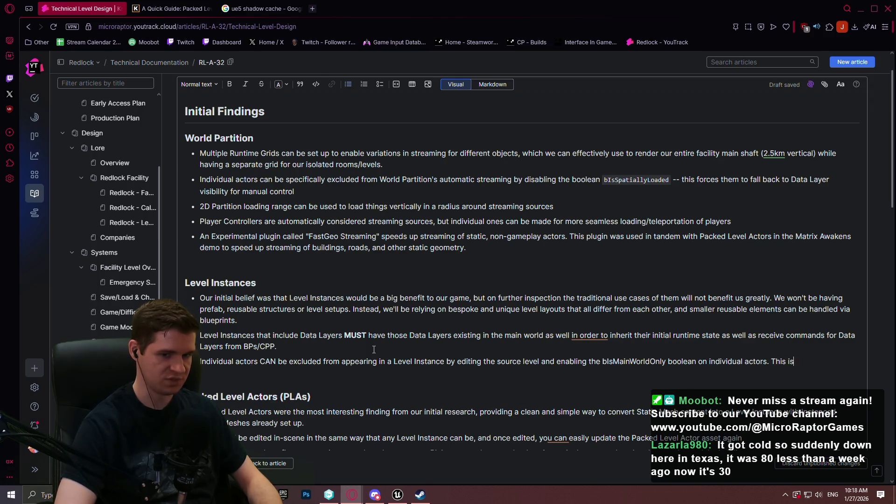
{"action": "type", "text": " useful for thro"}
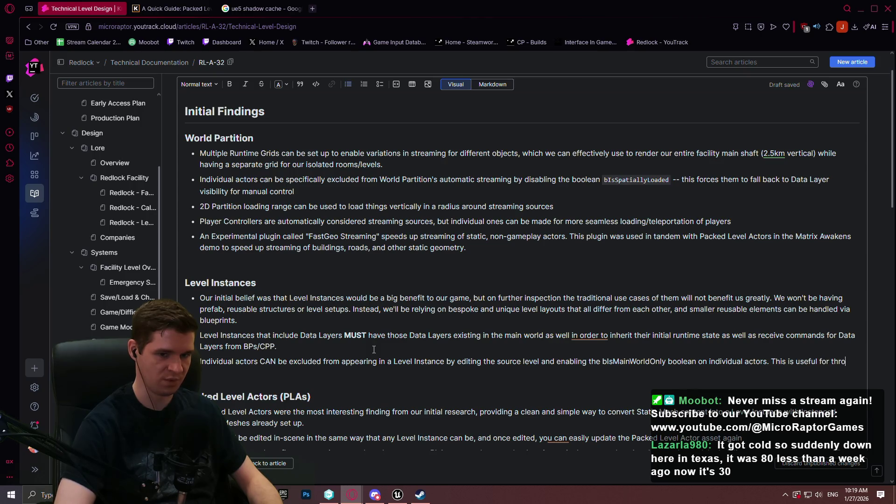
{"action": "type", "text": "wing down a light source to see what you're doing without having to add/delete ever"}
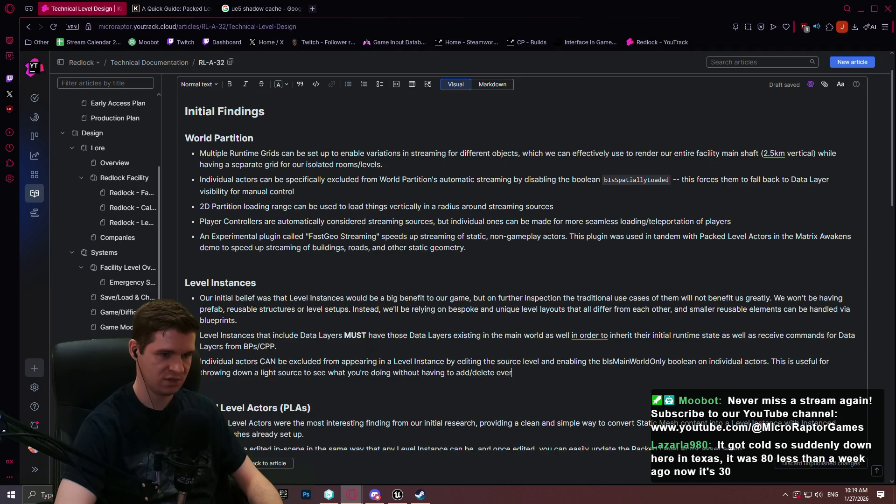
{"action": "type", "text": "y time."}
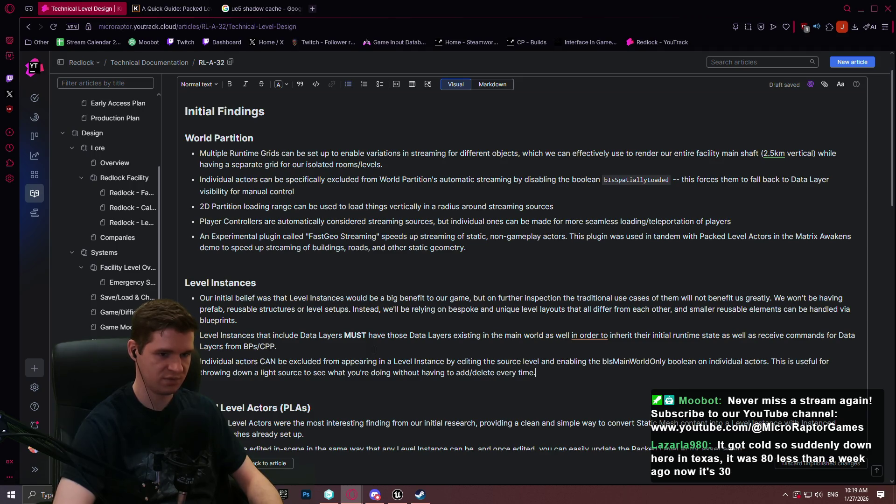
Format bIsMainWorldOnly as inline code and bold the word CAN in both notes
{"action": "left_click_drag", "start_coordinate": [666, 362], "coordinate": [602, 363]}
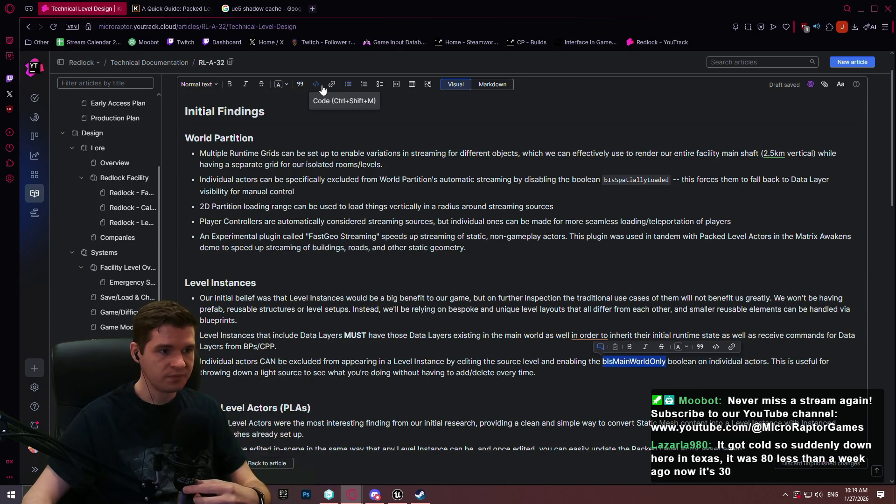
{"action": "left_click", "coordinate": [322, 88]}
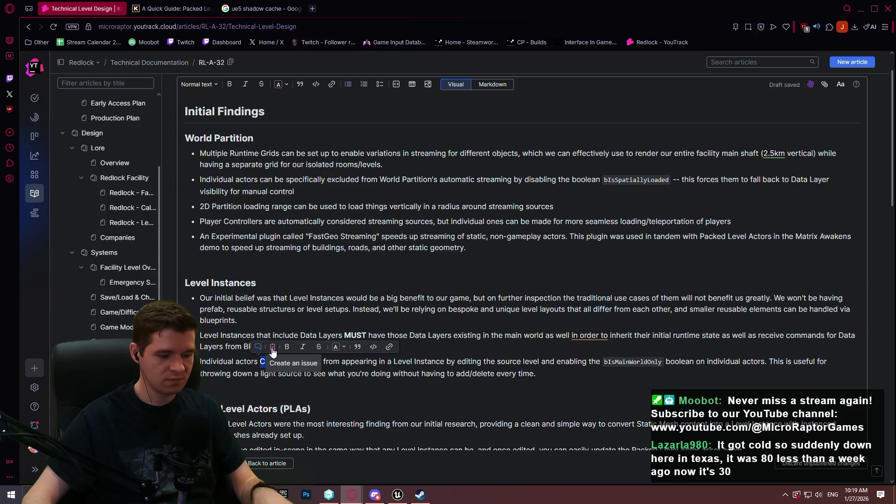
{"action": "key", "text": "ctrl+b"}
{"action": "scroll", "coordinate": [364, 350], "scroll_direction": "down", "scroll_amount": 2}
{"action": "left_click", "coordinate": [379, 362]}
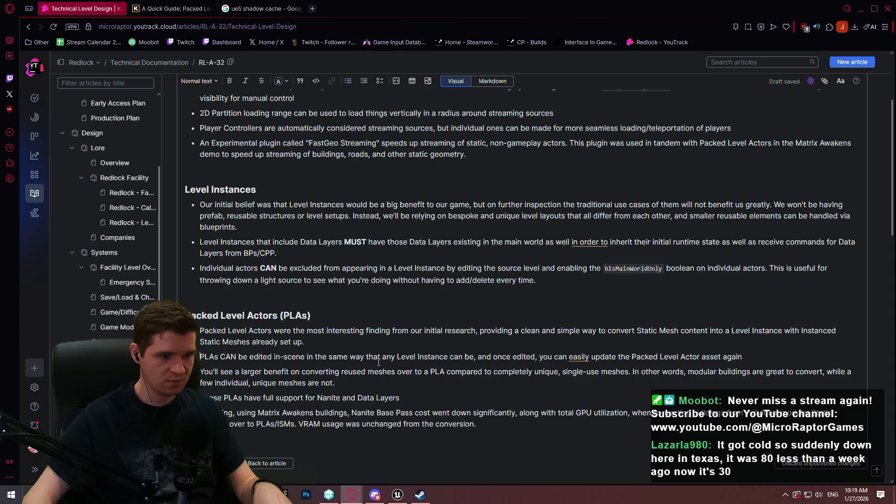
{"action": "left_click_drag", "start_coordinate": [226, 359], "coordinate": [220, 359]}
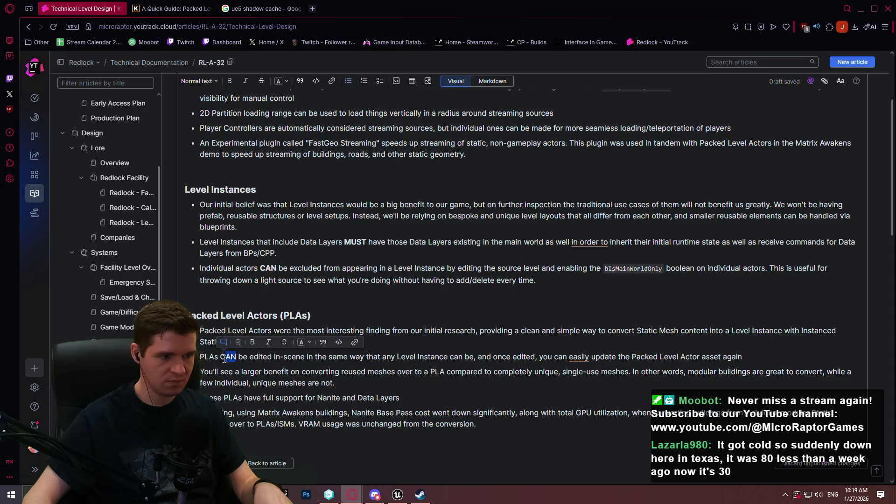
{"action": "key", "text": "ctrl+b"}
Save the article, then reopen it for editing and scroll down to Data Layers
{"action": "scroll", "coordinate": [477, 378], "scroll_direction": "down", "scroll_amount": 1}
{"action": "scroll", "coordinate": [477, 378], "scroll_direction": "down", "scroll_amount": 6}
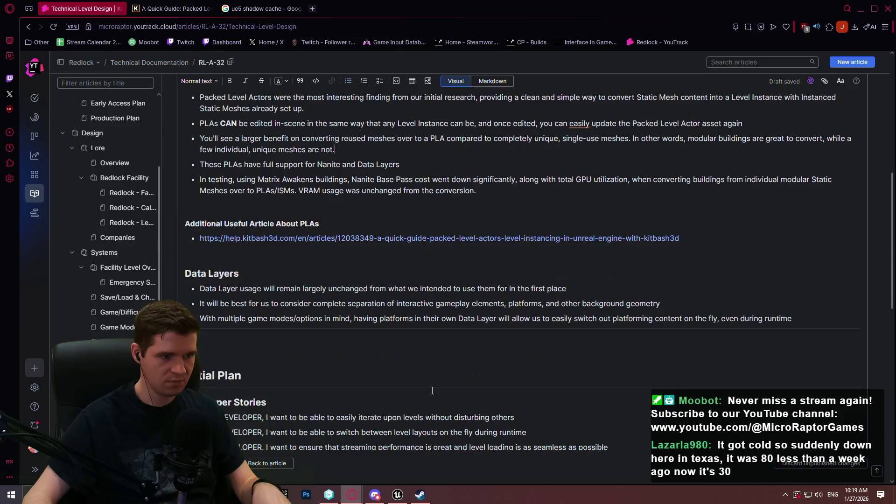
{"action": "key", "text": "ctrl+Return"}
{"action": "scroll", "coordinate": [467, 133], "scroll_direction": "up", "scroll_amount": 10}
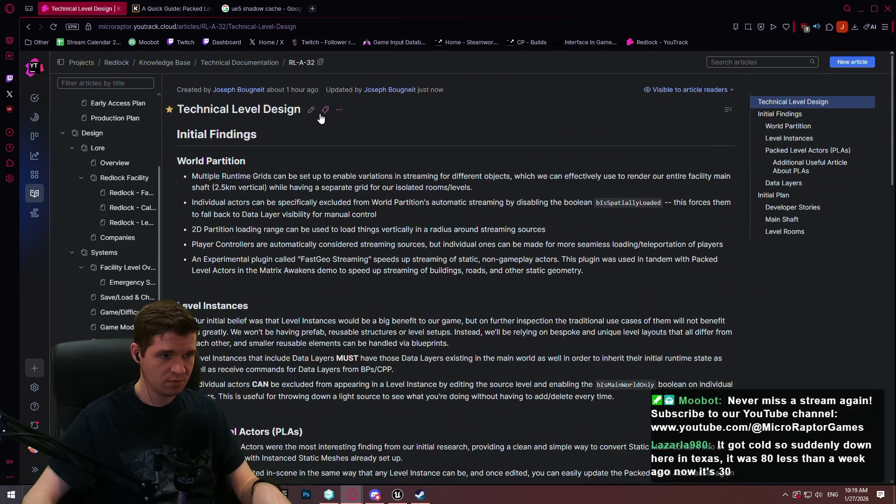
{"action": "left_click", "coordinate": [311, 109]}
{"action": "scroll", "coordinate": [469, 199], "scroll_direction": "down", "scroll_amount": 10}
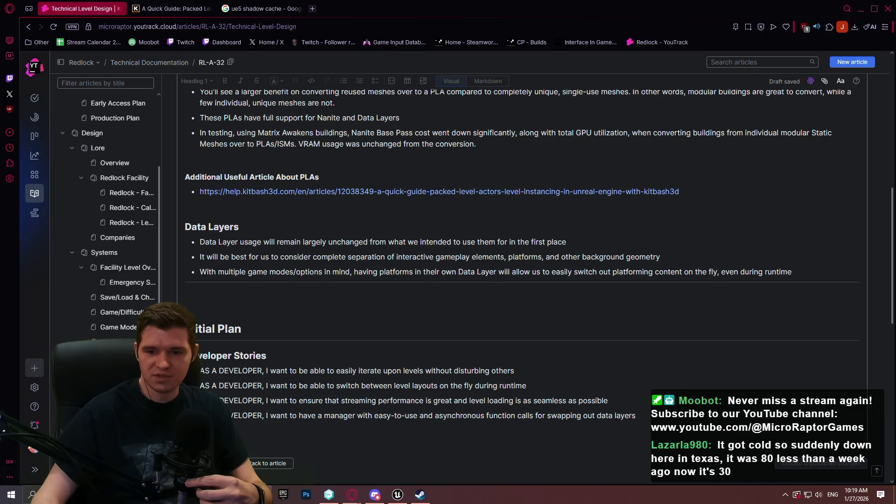
{"action": "left_click", "coordinate": [312, 9]}
{"action": "type", "text": "windy.com"}
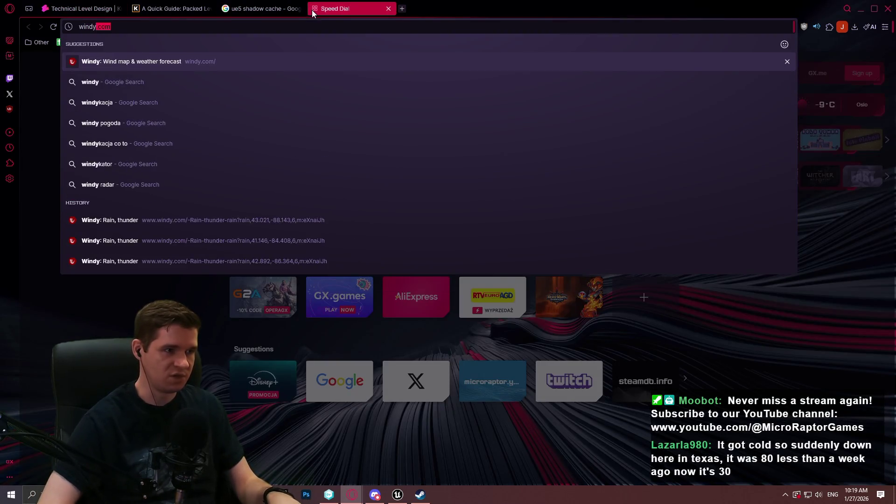
{"action": "key", "text": "Return"}
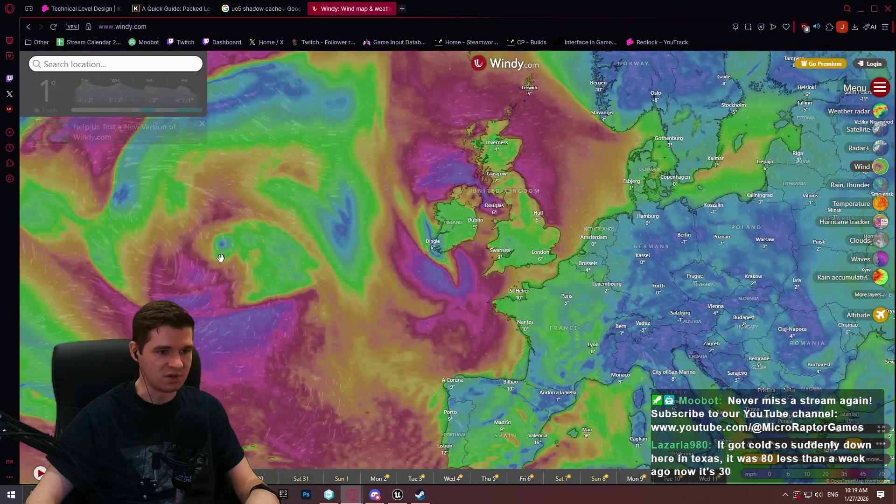
{"action": "left_click_drag", "start_coordinate": [219, 256], "coordinate": [453, 293]}
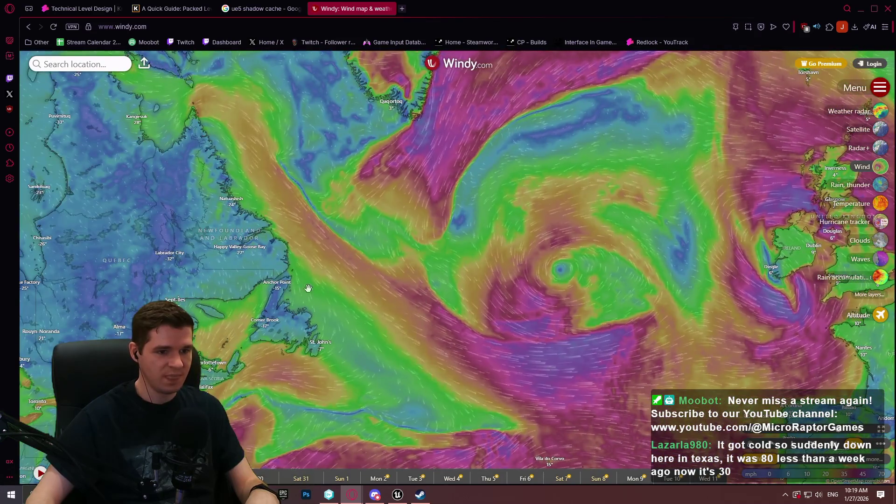
{"action": "mouse_move", "coordinate": [306, 289]}
{"action": "left_mouse_down"}
{"action": "mouse_move", "coordinate": [461, 296]}
{"action": "mouse_move", "coordinate": [526, 247]}
{"action": "left_mouse_up"}
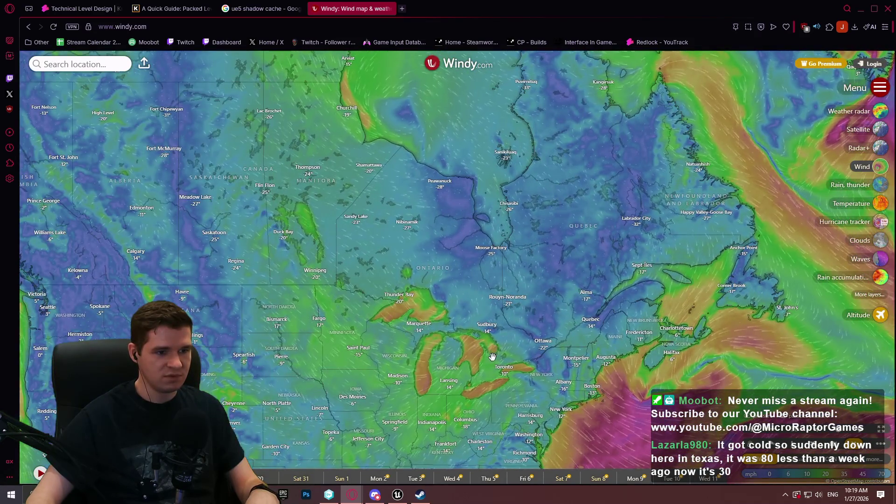
{"action": "mouse_move", "coordinate": [492, 357]}
{"action": "left_mouse_down"}
{"action": "mouse_move", "coordinate": [536, 286]}
{"action": "mouse_move", "coordinate": [564, 279]}
{"action": "left_mouse_up"}
{"action": "scroll", "coordinate": [540, 306], "scroll_direction": "down", "scroll_amount": 2}
{"action": "scroll", "coordinate": [542, 306], "scroll_direction": "up", "scroll_amount": 2}
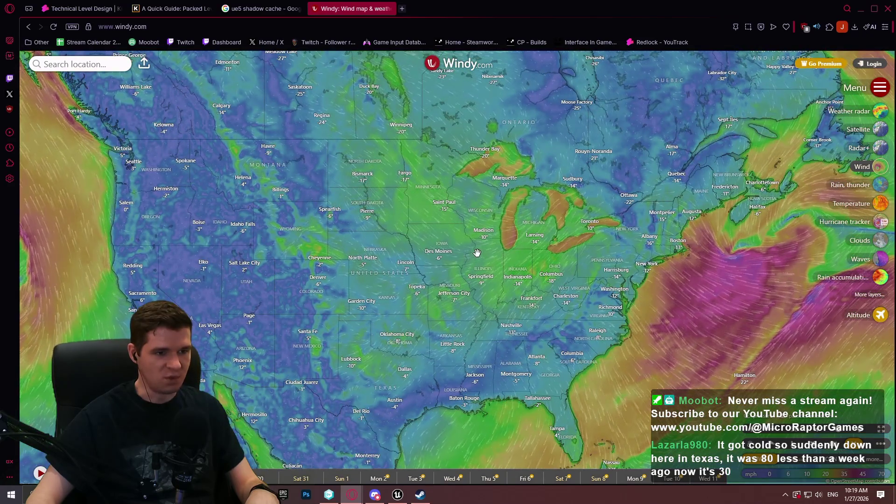
{"action": "left_click_drag", "start_coordinate": [477, 252], "coordinate": [650, 266]}
{"action": "scroll", "coordinate": [650, 266], "scroll_direction": "up", "scroll_amount": 2}
{"action": "scroll", "coordinate": [645, 270], "scroll_direction": "down", "scroll_amount": 2}
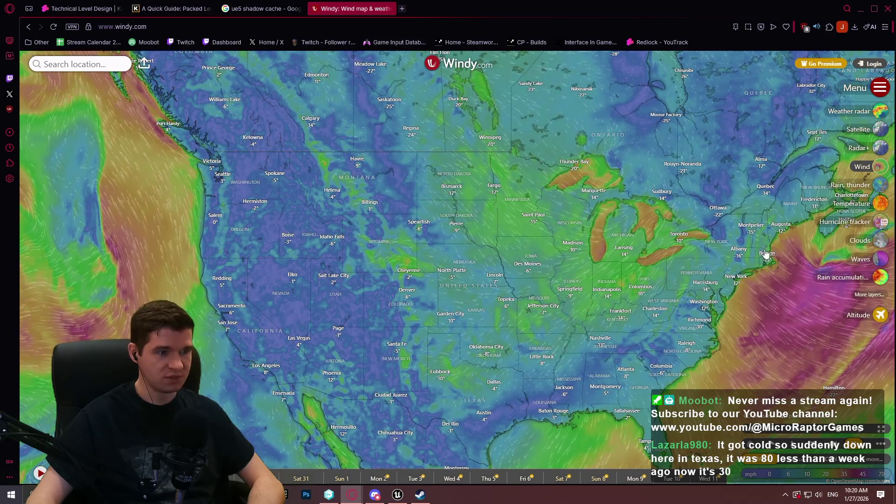
{"action": "left_click", "coordinate": [880, 116]}
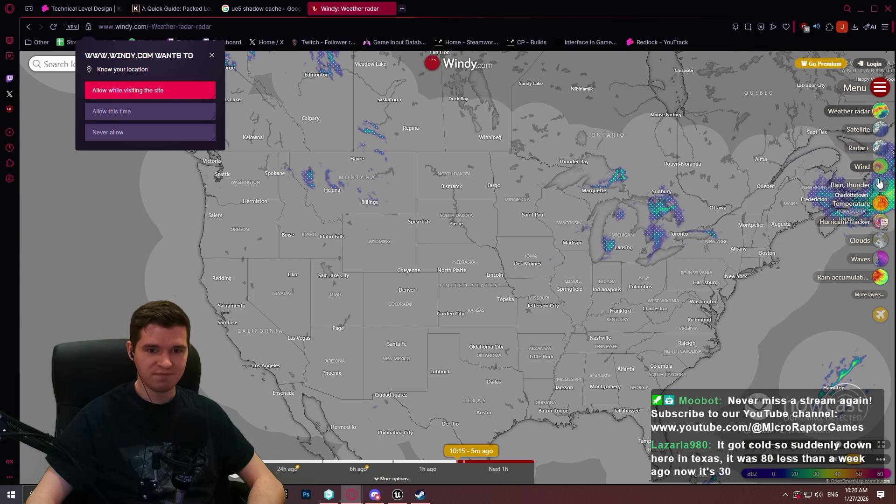
{"action": "left_click", "coordinate": [878, 205]}
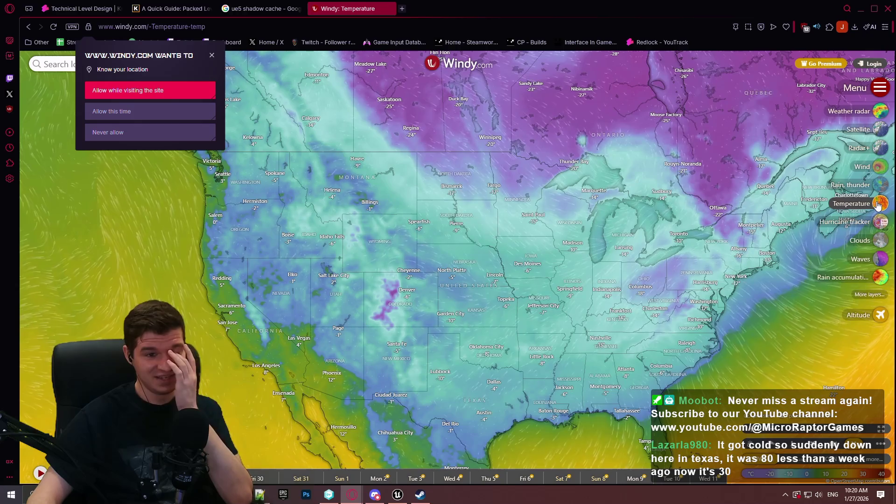
{"action": "mouse_move", "coordinate": [669, 228]}
{"action": "left_mouse_down"}
{"action": "mouse_move", "coordinate": [598, 341]}
{"action": "mouse_move", "coordinate": [597, 310]}
{"action": "left_mouse_up"}
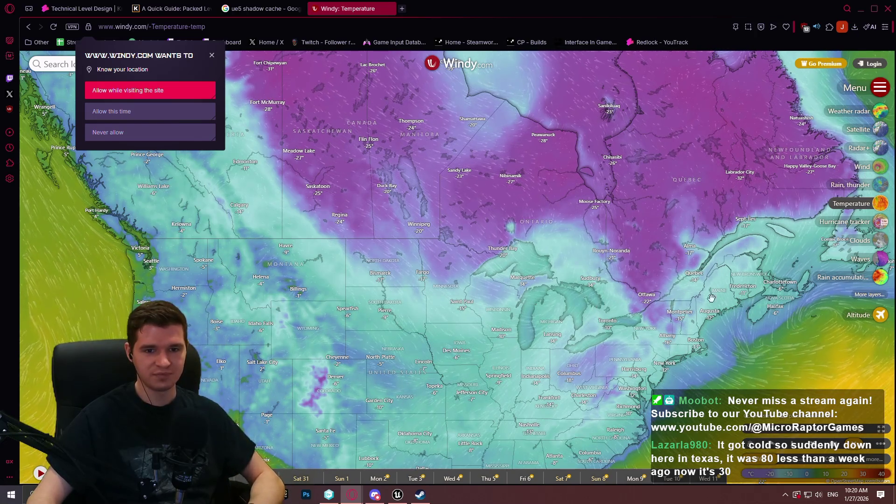
{"action": "mouse_move", "coordinate": [769, 239]}
{"action": "left_mouse_down"}
{"action": "mouse_move", "coordinate": [745, 137]}
{"action": "mouse_move", "coordinate": [396, 134]}
{"action": "left_mouse_up"}
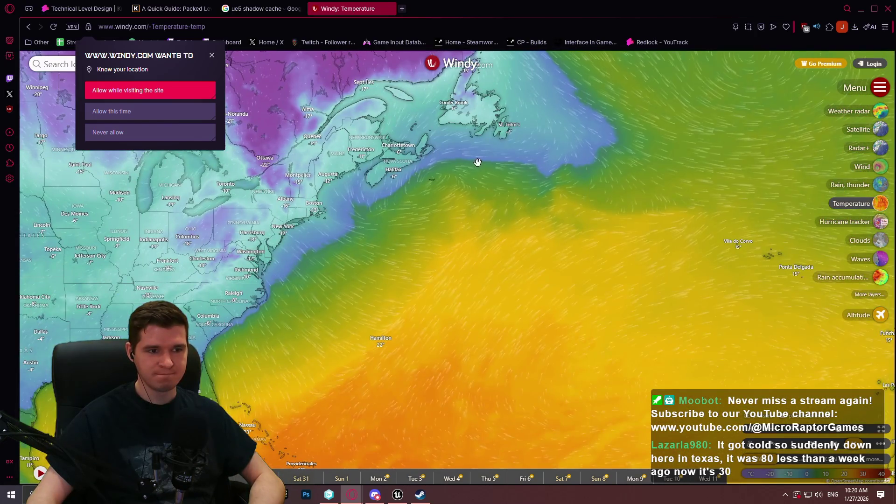
{"action": "scroll", "coordinate": [614, 164], "scroll_direction": "down", "scroll_amount": 2}
{"action": "left_click_drag", "start_coordinate": [644, 146], "coordinate": [632, 304]}
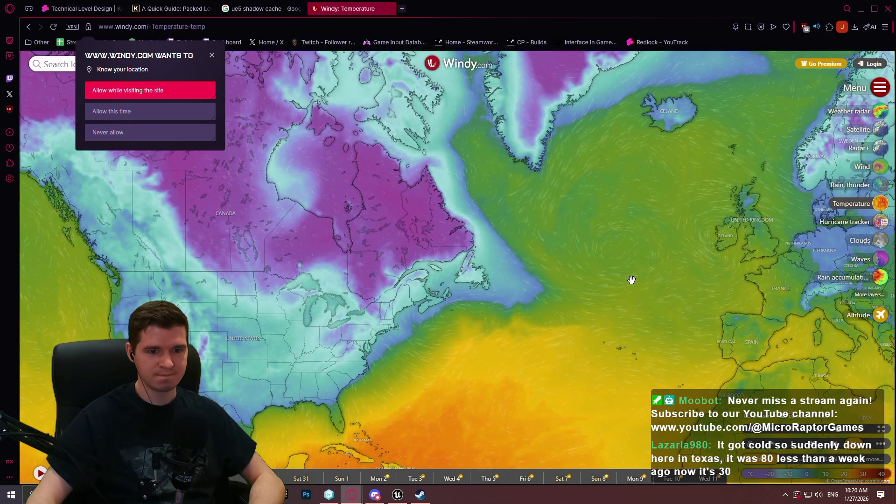
Extend the Level Rooms note: convert static geometry to PLAs per room, testing performance case by case
{"action": "left_click", "coordinate": [388, 8]}
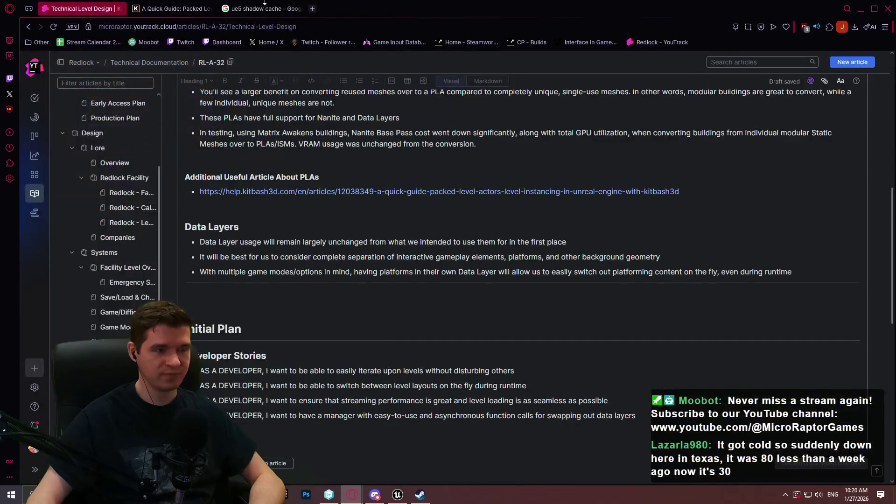
{"action": "scroll", "coordinate": [396, 355], "scroll_direction": "down", "scroll_amount": 10}
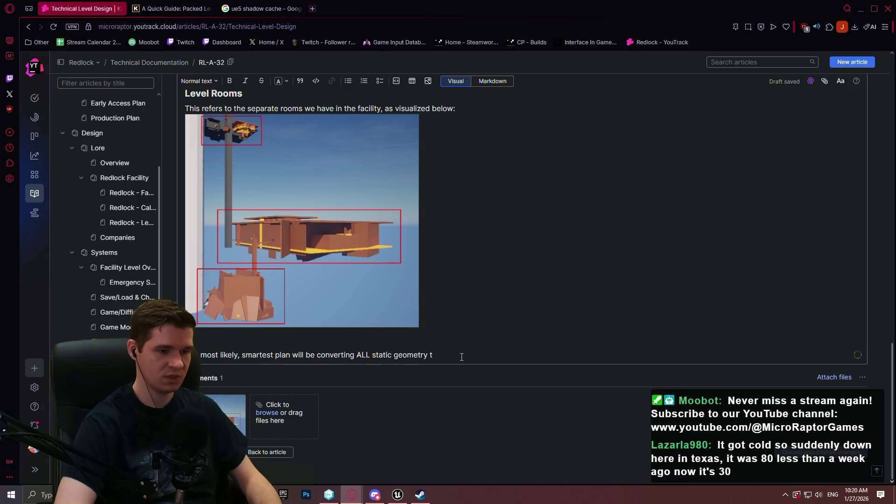
{"action": "type", "text": "o P"}
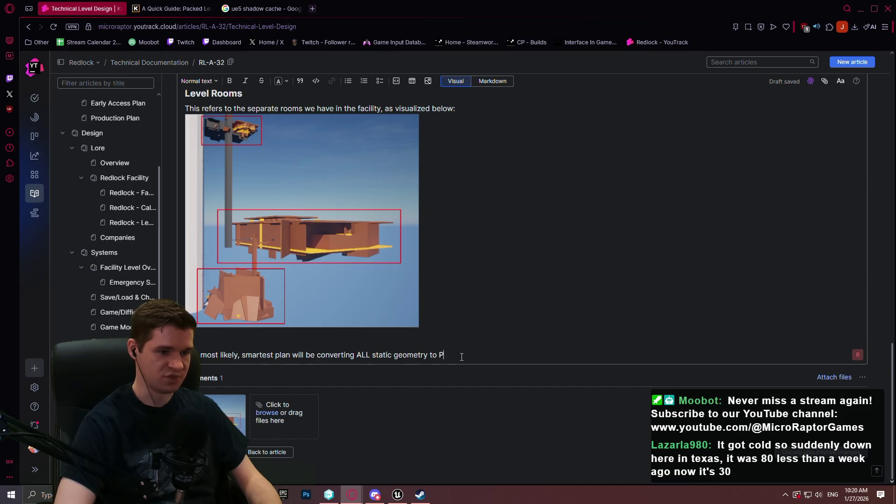
{"action": "type", "text": "LAs"}
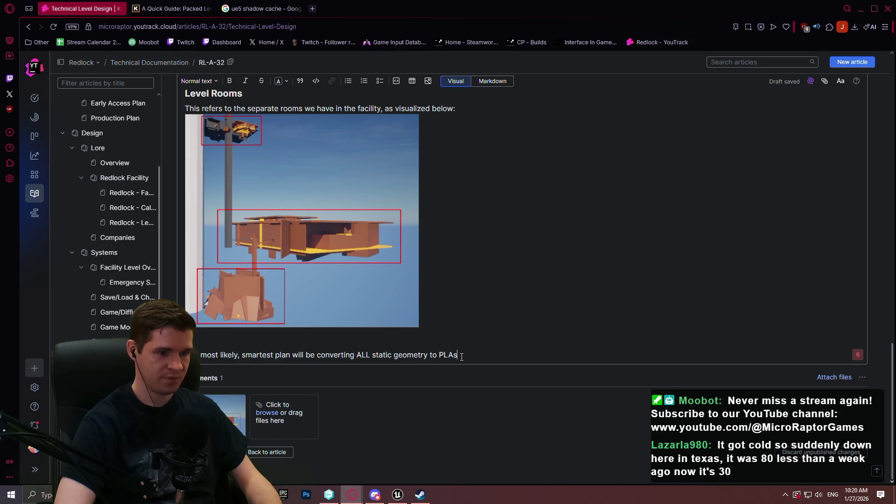
{"action": "type", "text": "Level RO"}
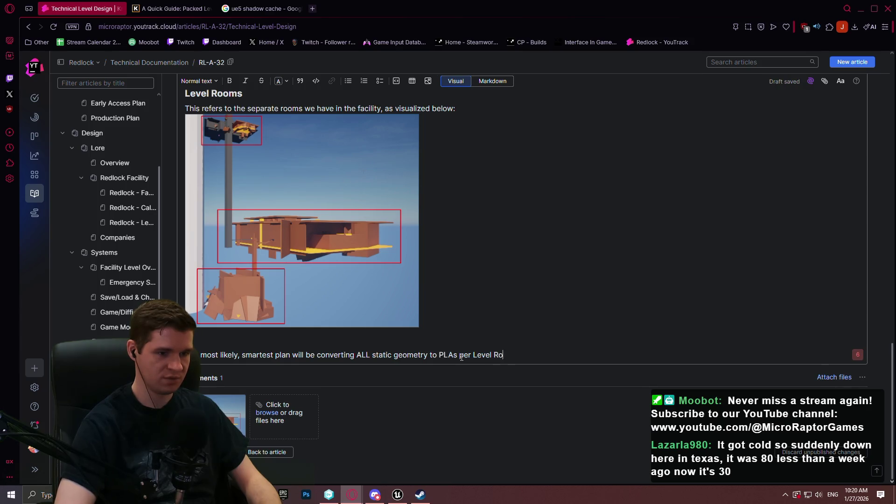
{"action": "type", "text": "om"}
{"action": "type", "text": ". W"}
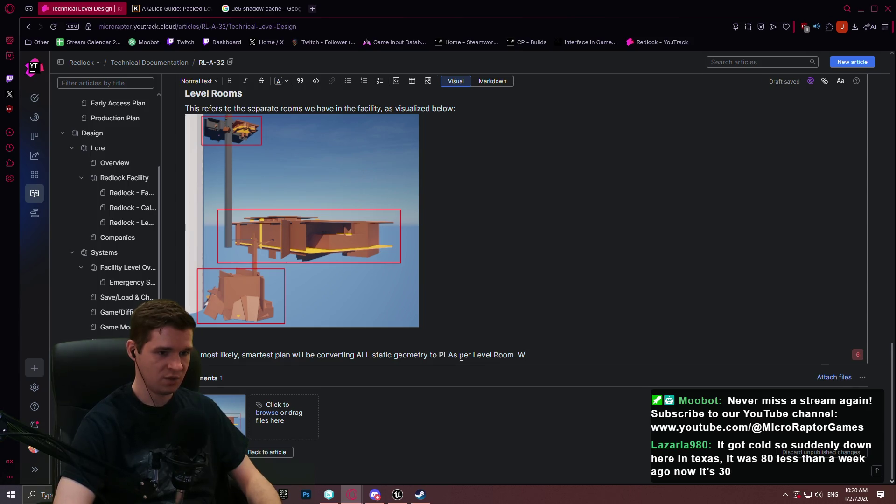
{"action": "type", "text": "e'll need to"}
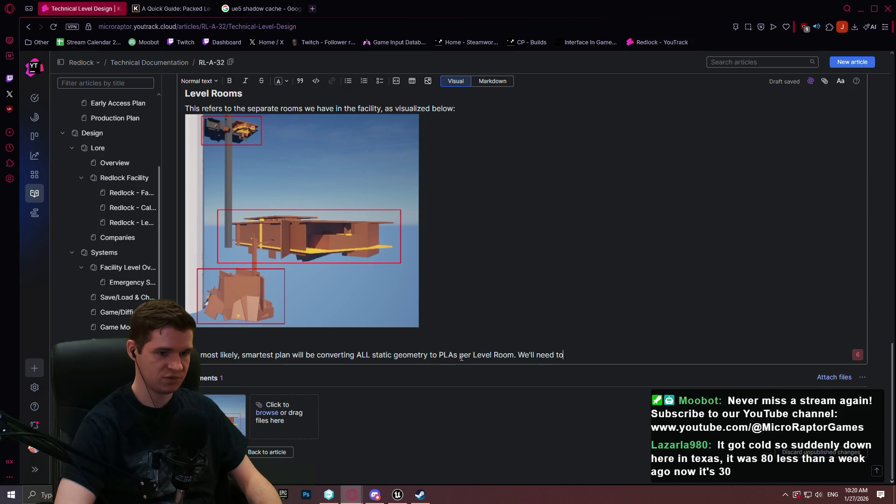
{"action": "type", "text": " test if this"}
{"action": "type", "text": " helps pe"}
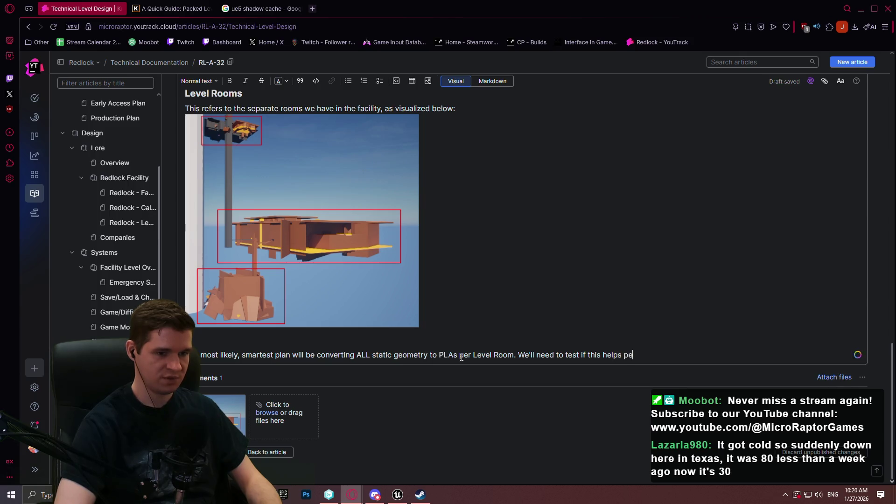
{"action": "type", "text": "rformance on a"}
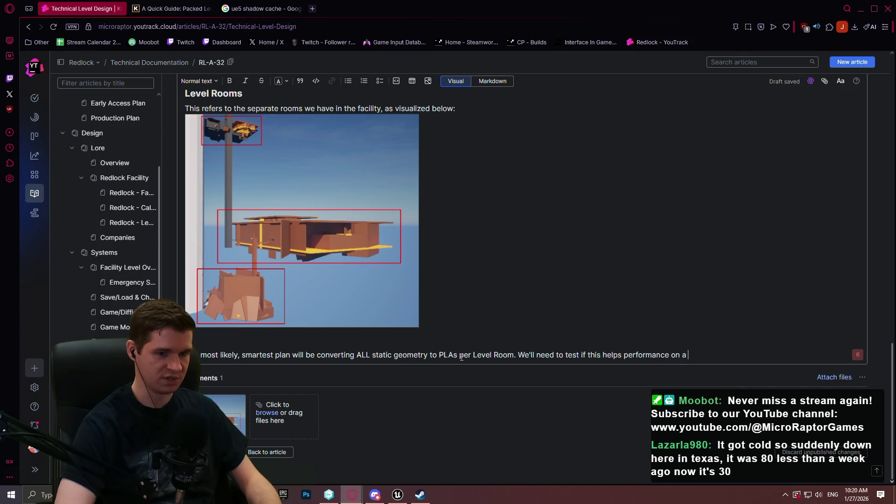
{"action": "type", "text": "case-to-"}
{"action": "type", "text": "case"}
{"action": "key", "text": "BackSpace"}
{"action": "type", "text": "basis. Some ro"}
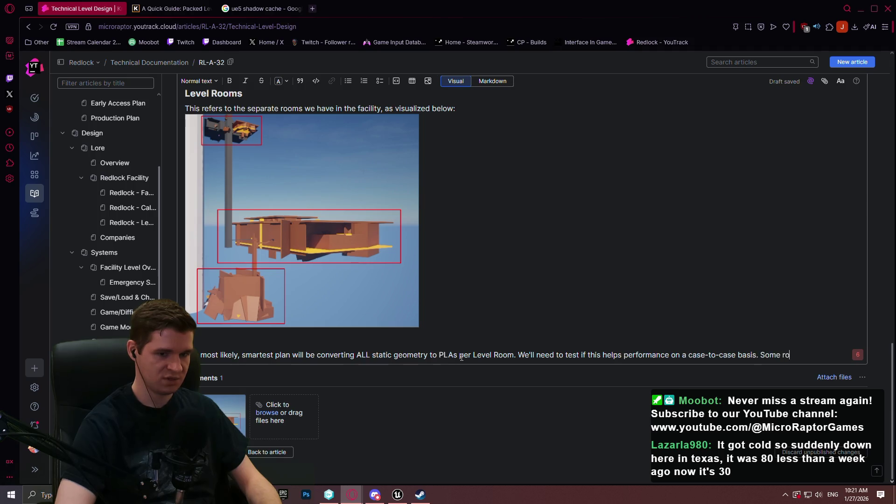
{"action": "type", "text": "ms/ar"}
{"action": "type", "text": "eas may be"}
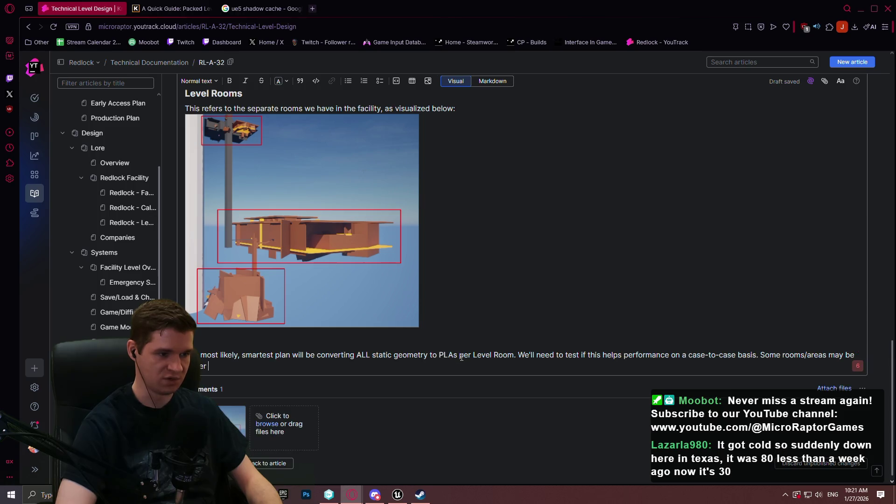
{"action": "type", "text": "to leave up to WO"}
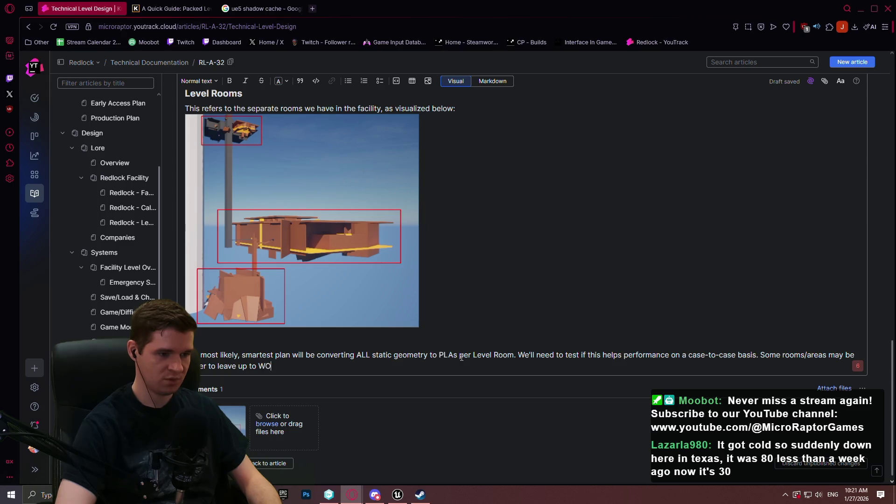
{"action": "type", "text": " Partit"}
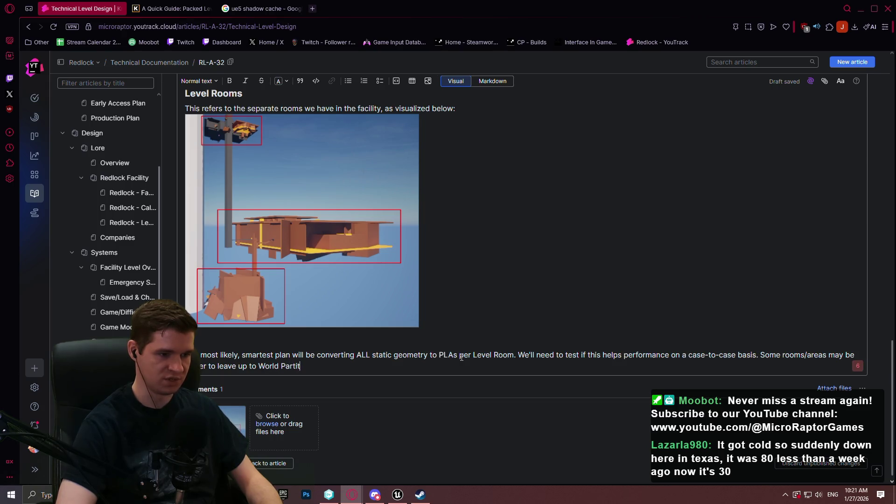
{"action": "type", "text": "ion with inv"}
{"action": "type", "text": "div"}
{"action": "type", "text": "idual "}
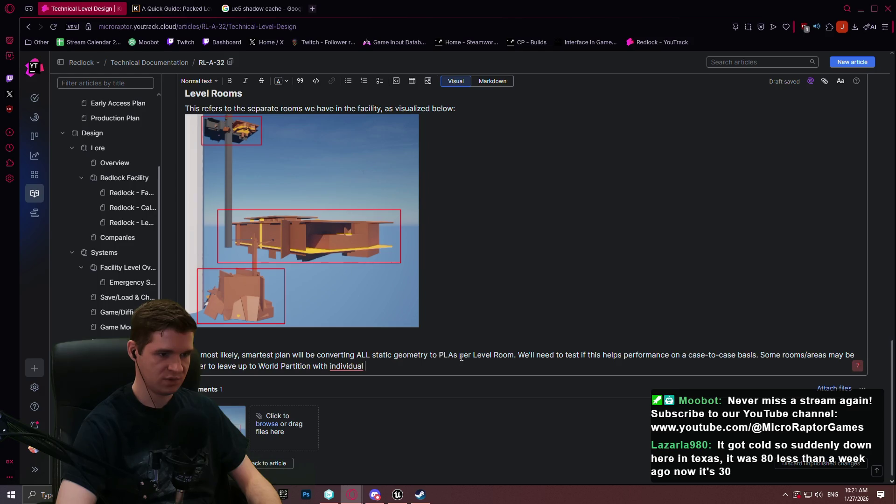
{"action": "type", "text": "Static Meshes"}
{"action": "type", "text": "."}
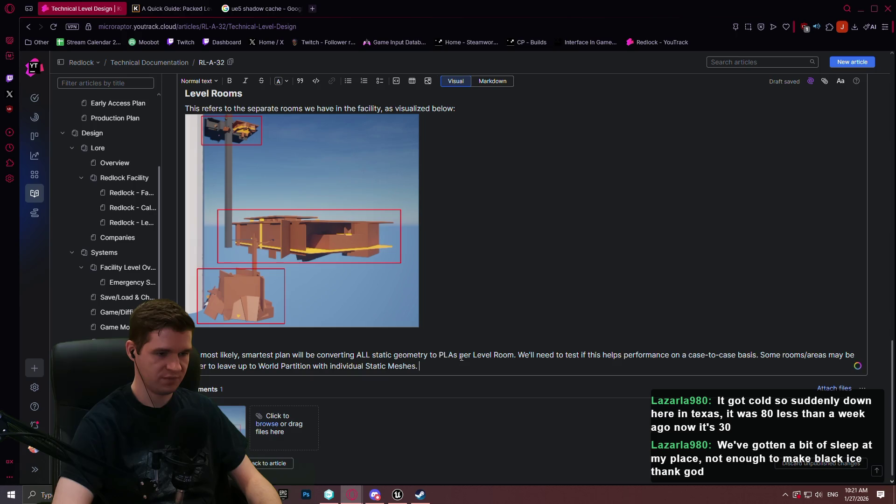
{"action": "type", "text": "TO"}
Add that this will NOT be universally applied; each Level Room gets tested and optimized individually
{"action": "key", "text": "BackSpace"}
{"action": "key", "text": "BackSpace"}
{"action": "key", "text": "BackSpace"}
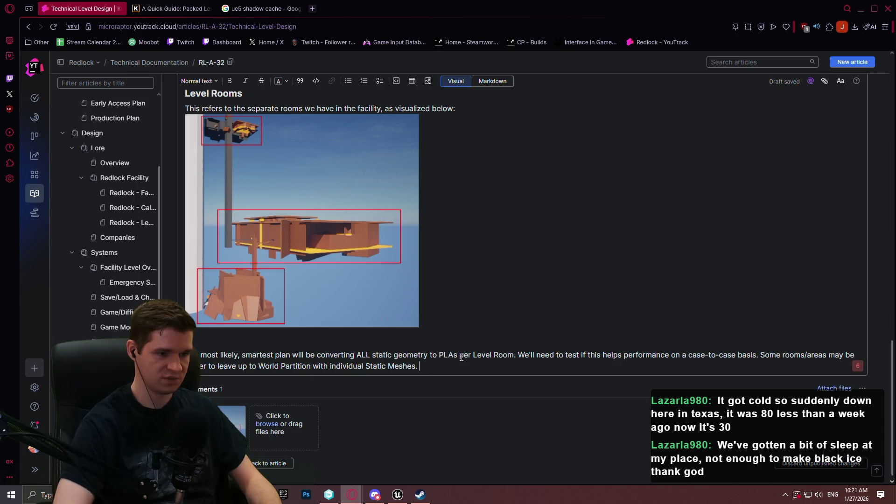
{"action": "key", "text": "BackSpace"}
{"action": "key", "text": "BackSpace"}
{"action": "type", "text": "To reiterat"}
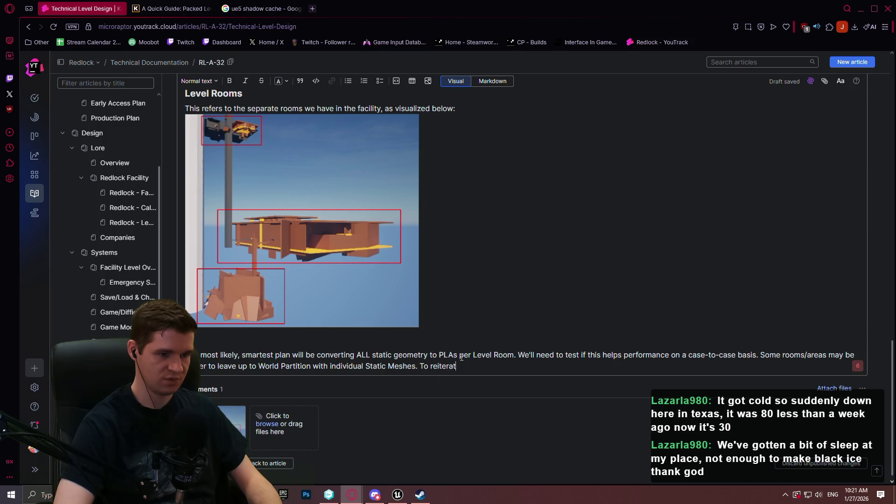
{"action": "type", "text": "e,"}
{"action": "type", "text": "this will n"}
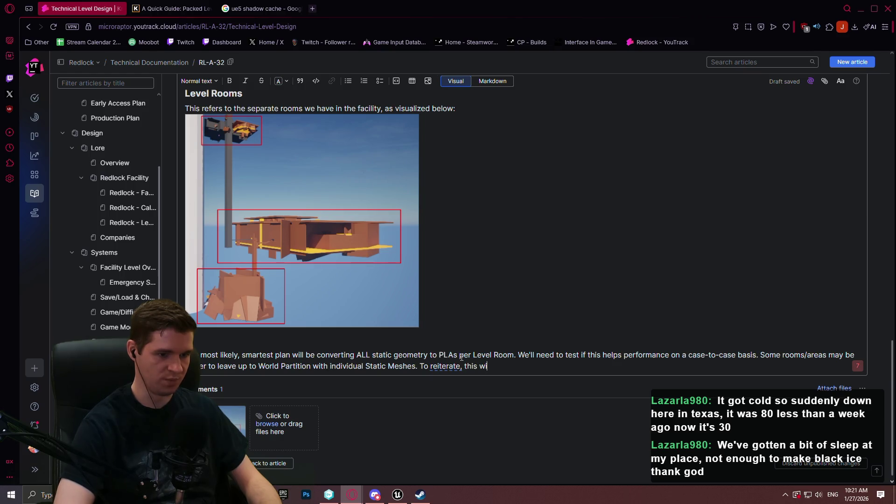
{"action": "type", "text": "OT be universally p"}
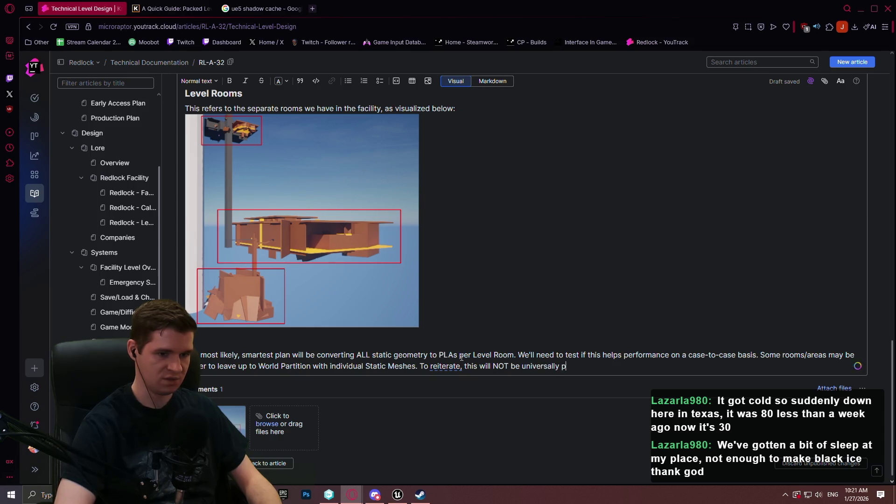
{"action": "type", "text": " applied;"}
{"action": "type", "text": "each "}
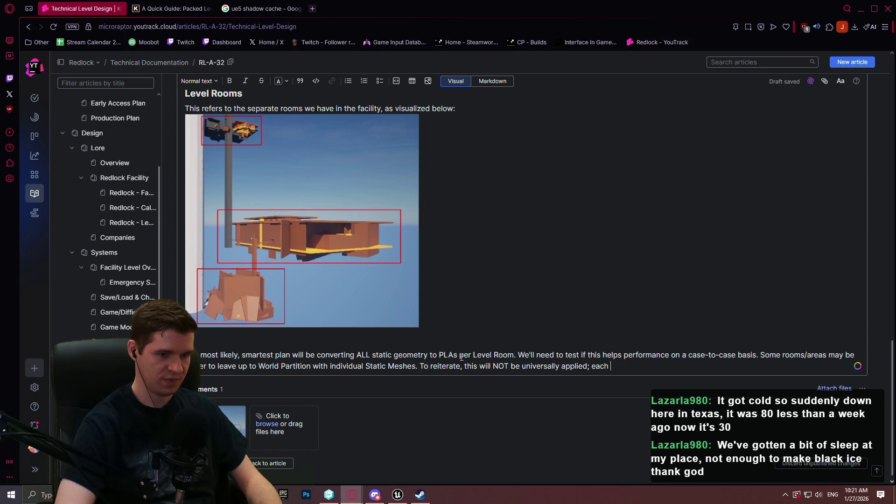
{"action": "type", "text": "Level RO"}
{"action": "key", "text": "BackSpace"}
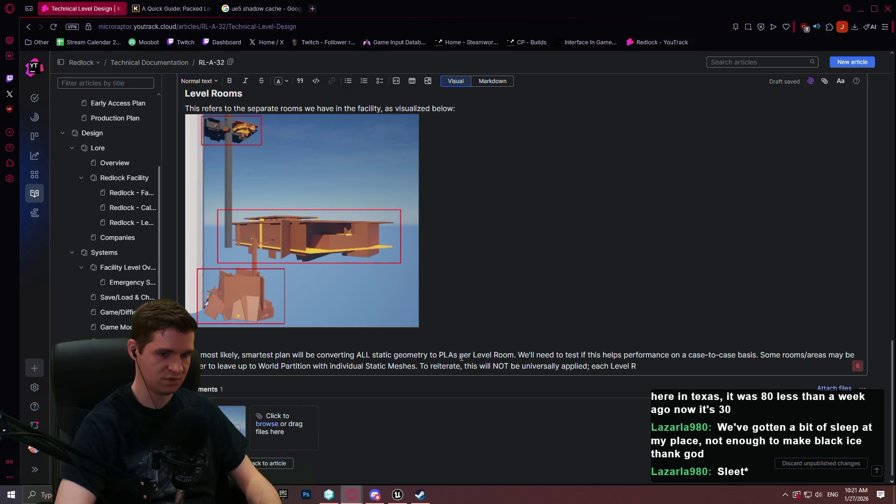
{"action": "type", "text": "ll be tested and i"}
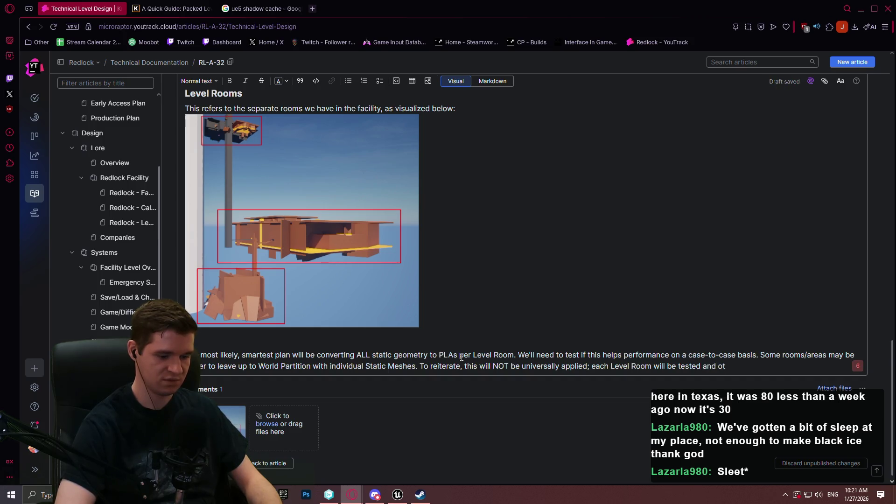
{"action": "key", "text": "BackSpace"}
{"action": "type", "text": "ptomized"}
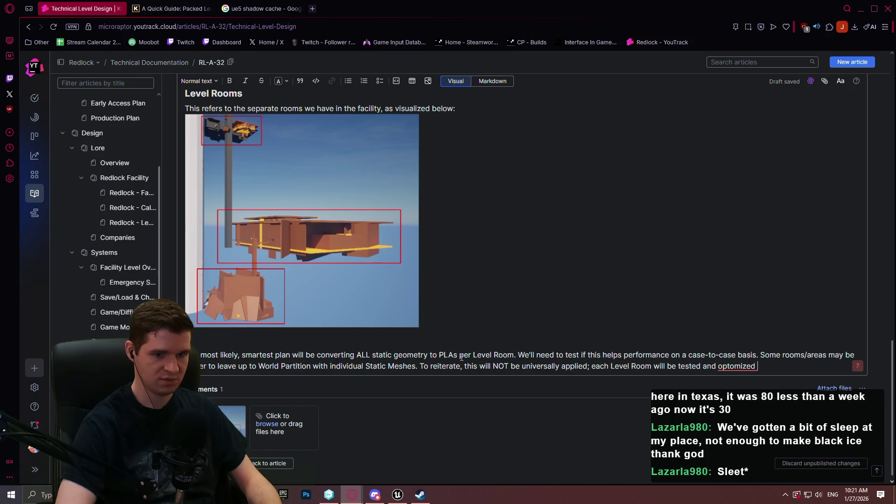
{"action": "key", "text": "BackSpace"}
{"action": "key", "text": "BackSpace"}
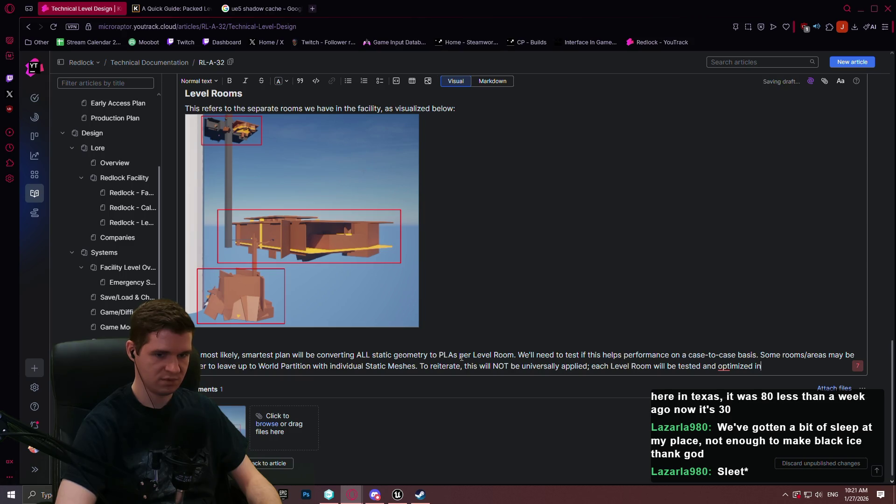
{"action": "type", "text": "divi"}
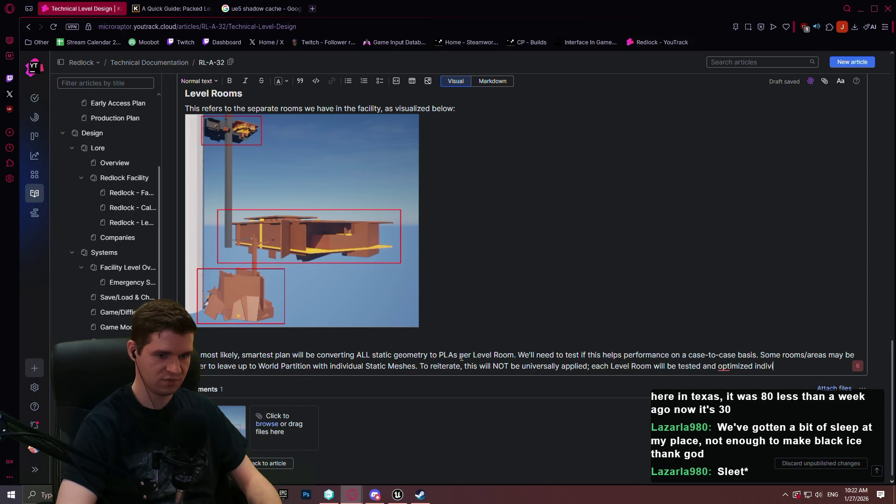
{"action": "type", "text": "dually."}
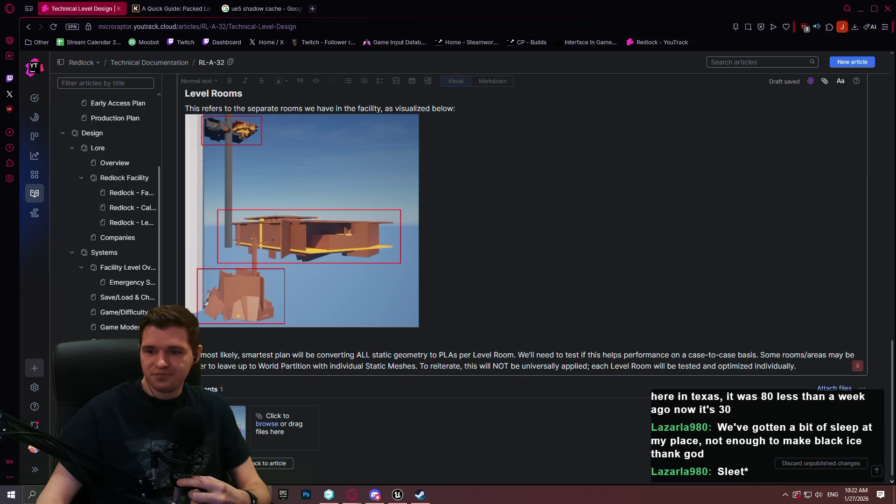
{"action": "left_click", "coordinate": [892, 280]}
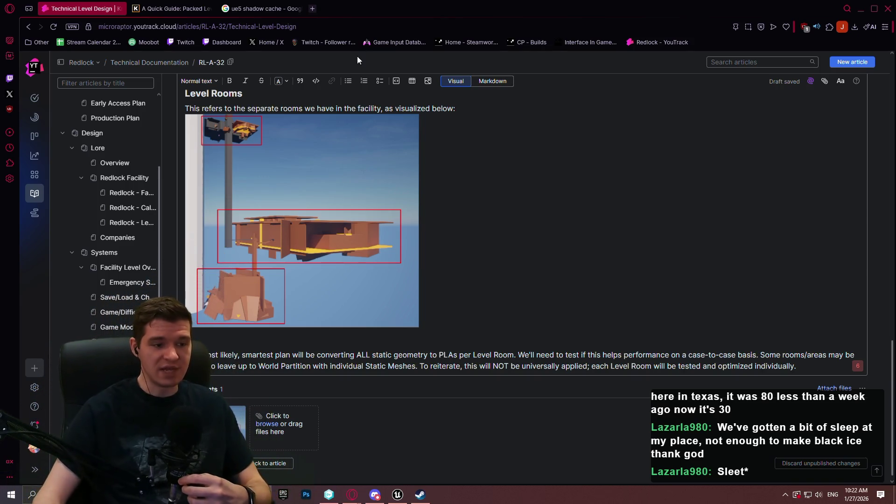
{"action": "mouse_move", "coordinate": [408, 250]}
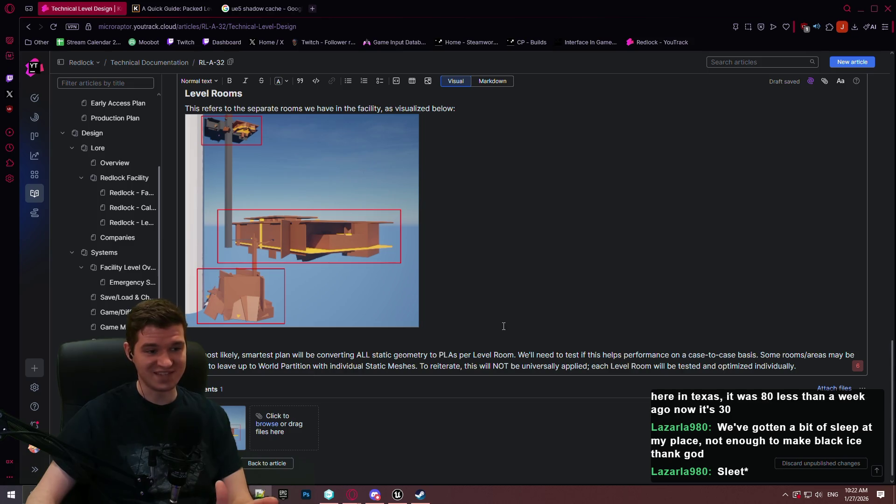
{"action": "mouse_move", "coordinate": [392, 232]}
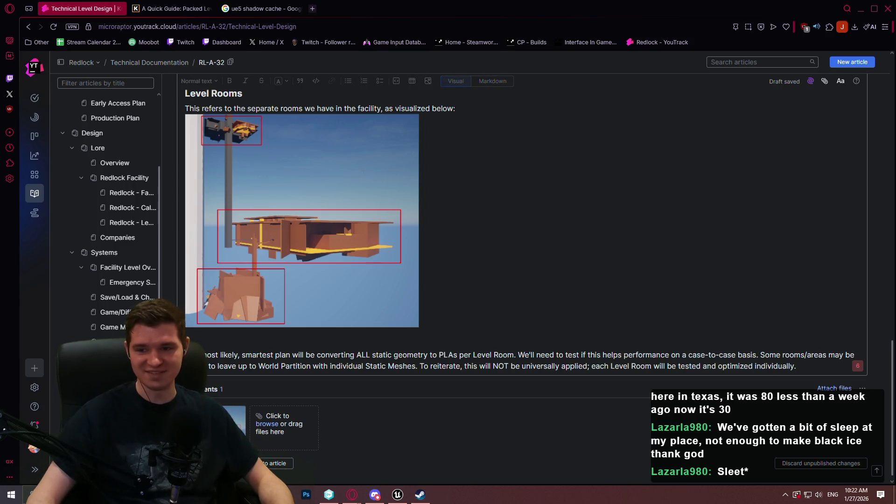
{"action": "left_click", "coordinate": [488, 416]}
{"action": "scroll", "coordinate": [488, 416], "scroll_direction": "down", "scroll_amount": 1}
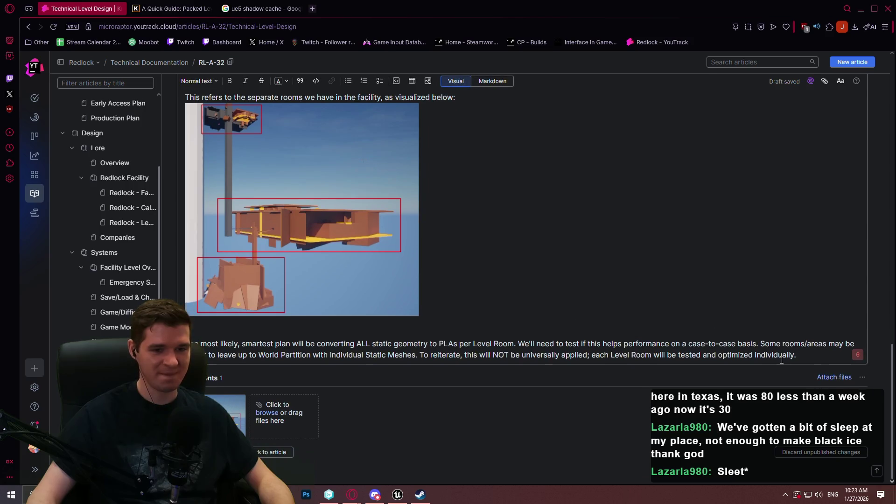
{"action": "scroll", "coordinate": [814, 354], "scroll_direction": "up", "scroll_amount": 2}
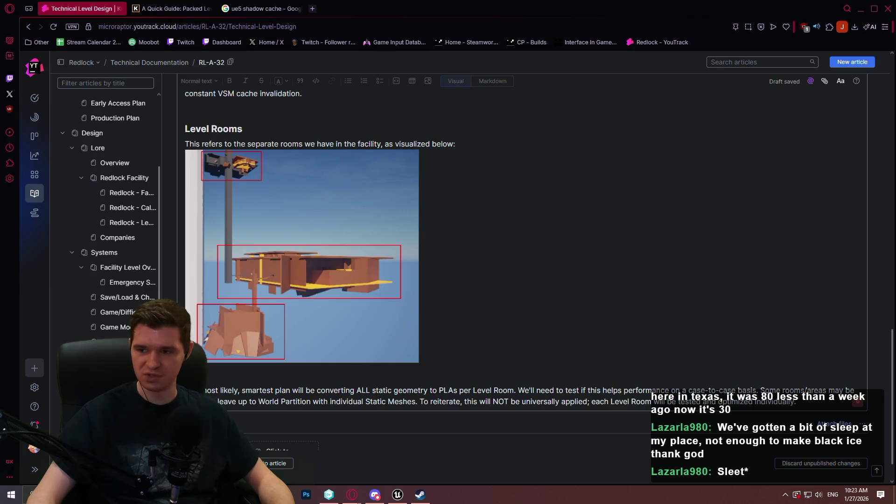
Write a paragraph on crucial gameplay platforms, proposing Data Layers so World Partition won't hide their pieces
{"action": "left_click", "coordinate": [624, 445]}
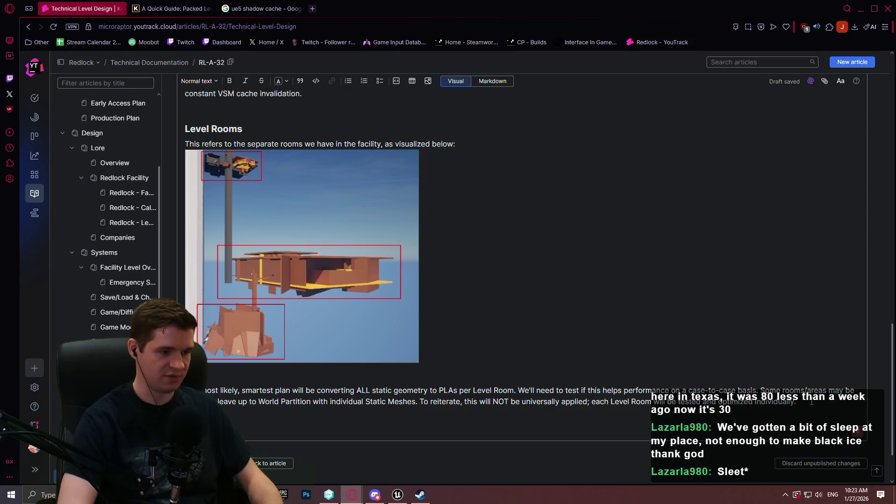
{"action": "type", "text": "forms, which are a crucial gameplay elem"}
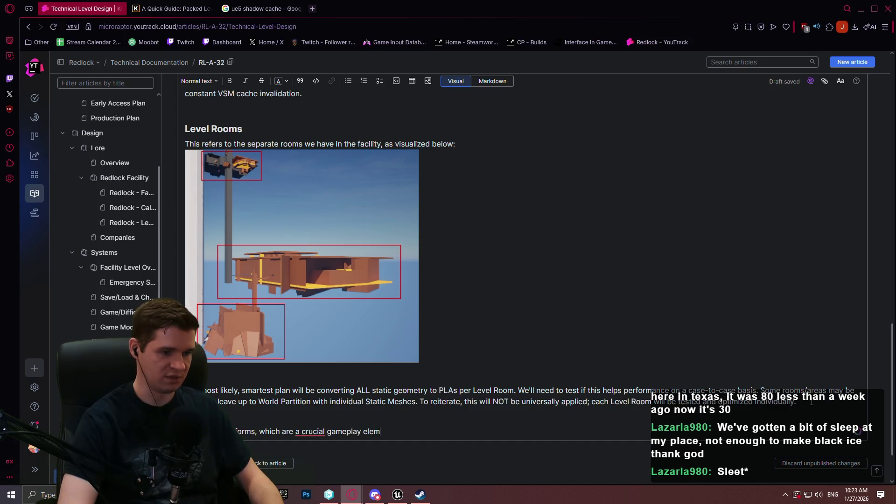
{"action": "type", "text": "ent that we don't want to let World Pari"}
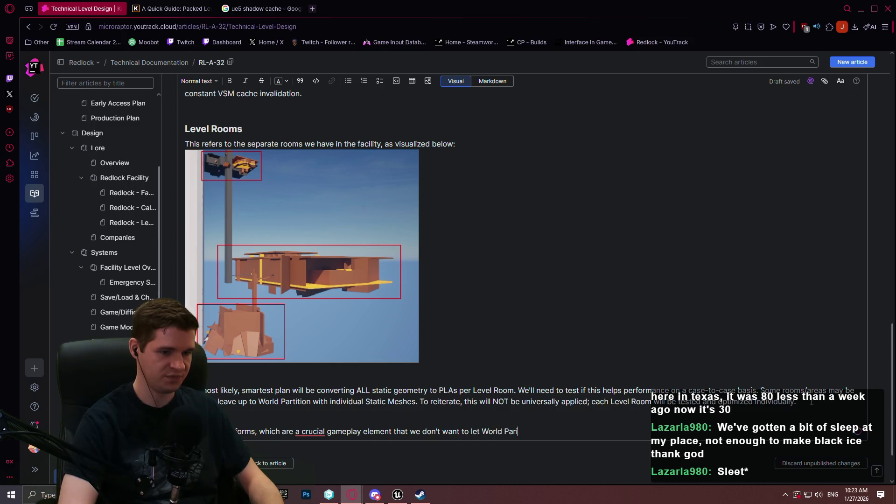
{"action": "type", "text": "tition hide individual part"}
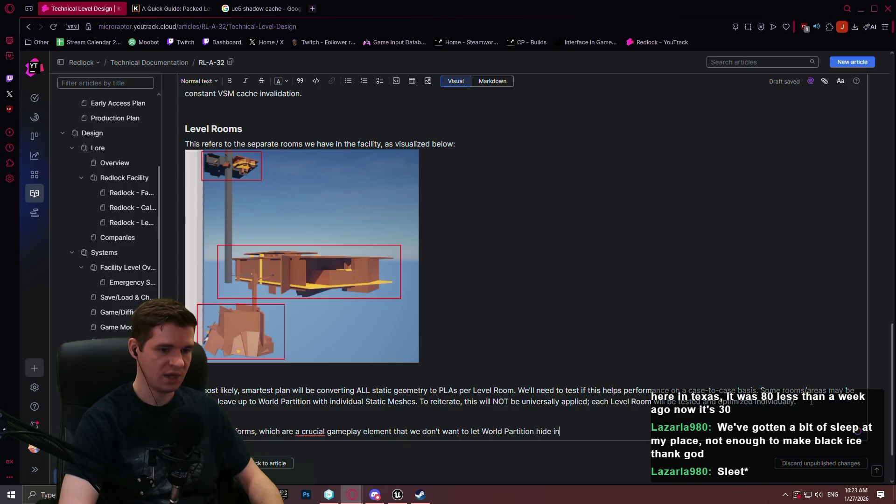
{"action": "type", "text": "s of,"}
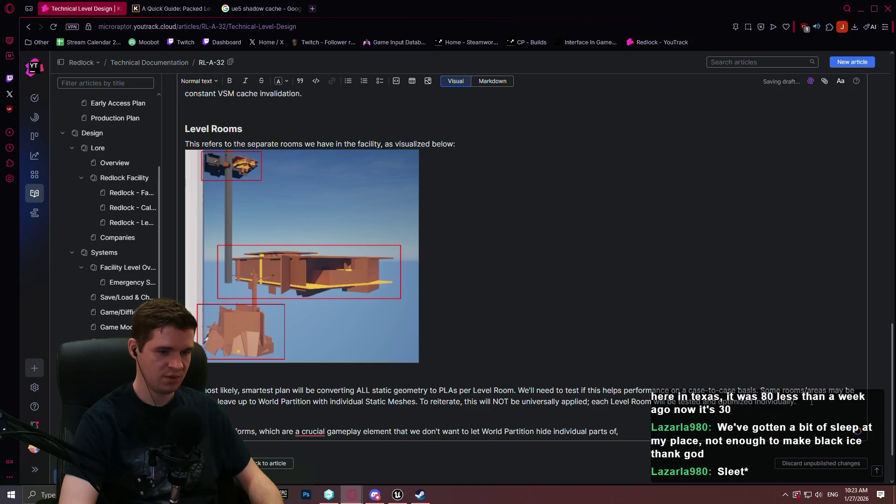
{"action": "type", "text": " my best p"}
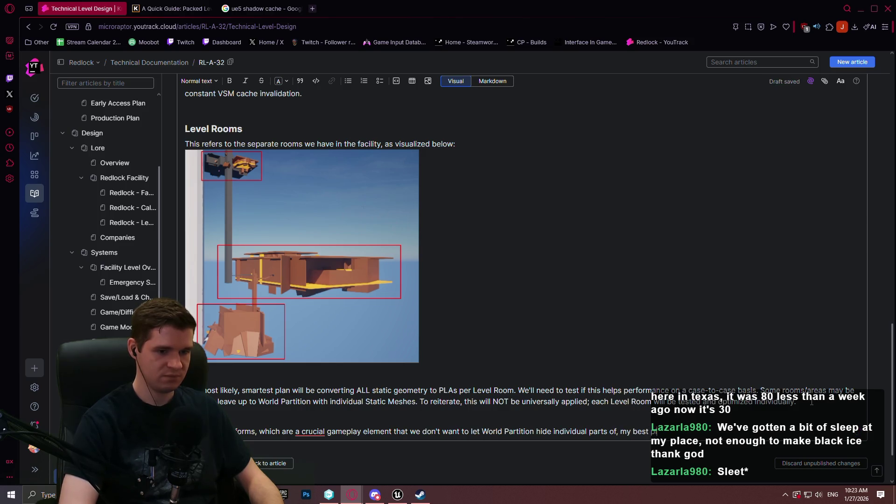
{"action": "type", "text": "lan is to us"}
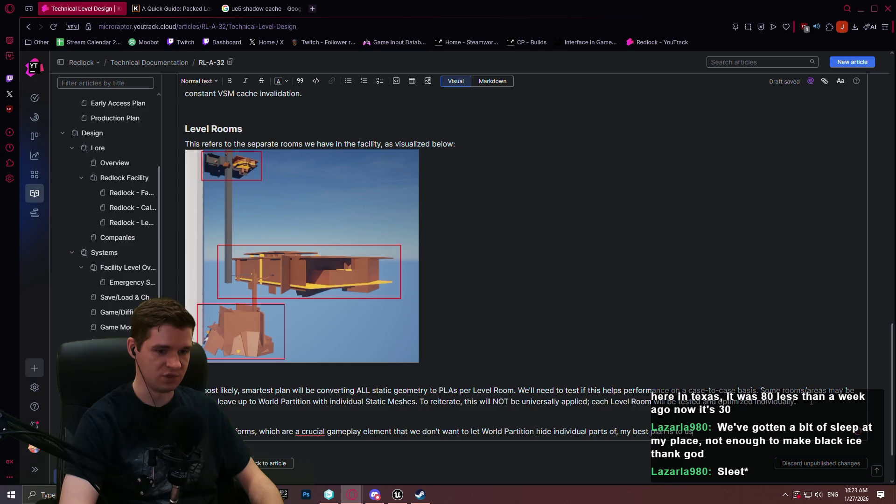
{"action": "type", "text": "e Data Layers"}
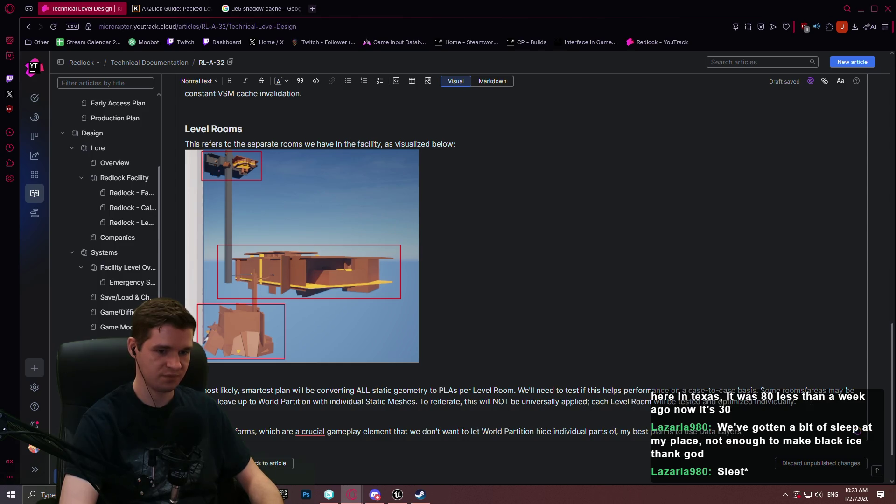
{"action": "type", "text": " with all platfo"}
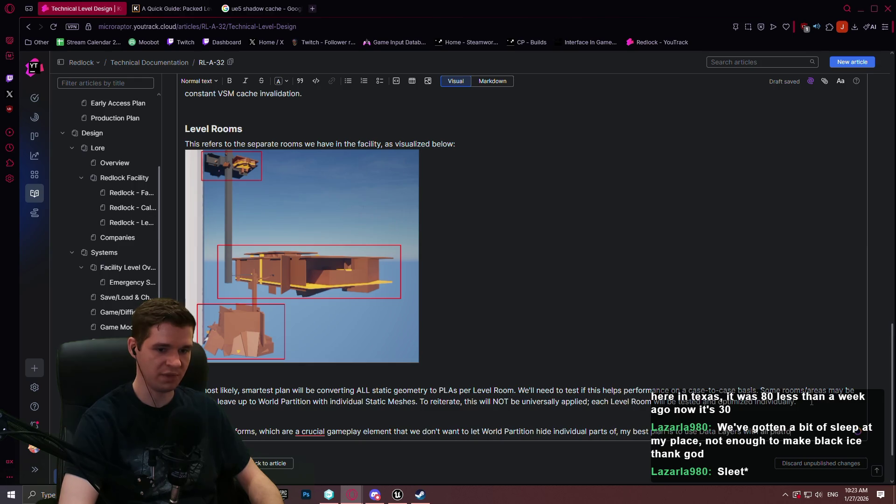
{"action": "type", "text": " pled to ma"}
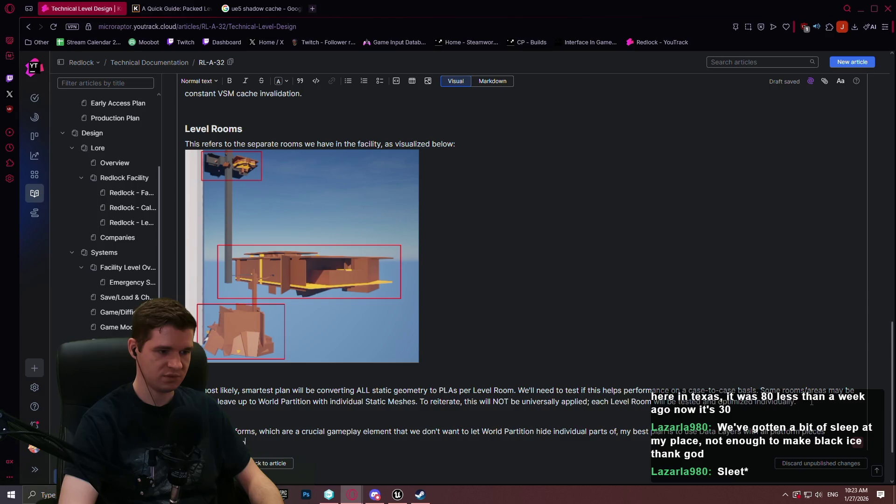
{"action": "type", "text": "atial"}
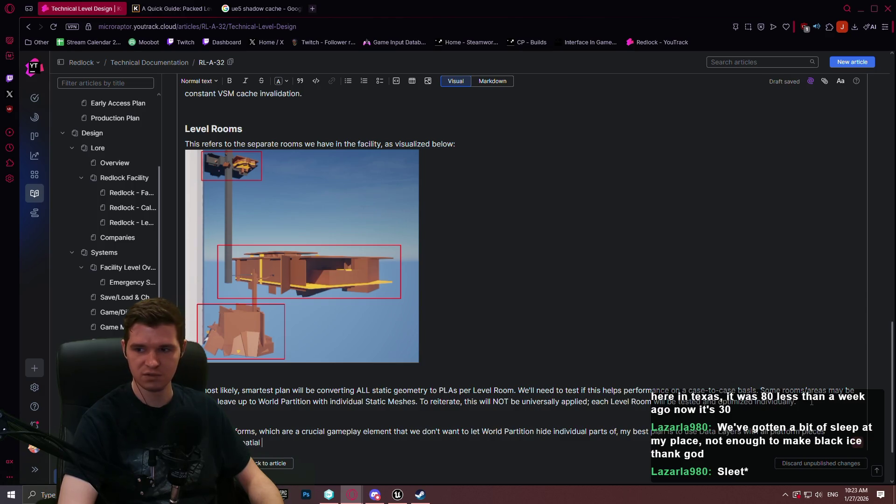
{"action": "scroll", "coordinate": [722, 279], "scroll_direction": "up", "scroll_amount": 3}
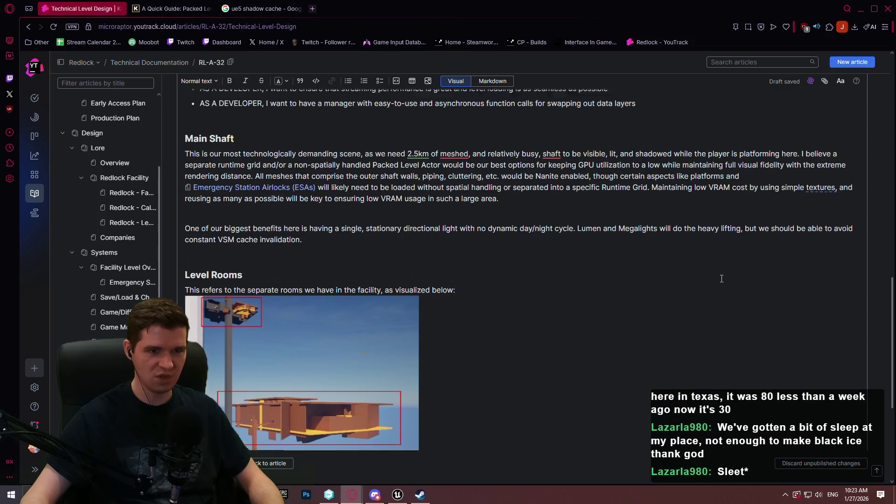
{"action": "scroll", "coordinate": [722, 279], "scroll_direction": "up", "scroll_amount": 15}
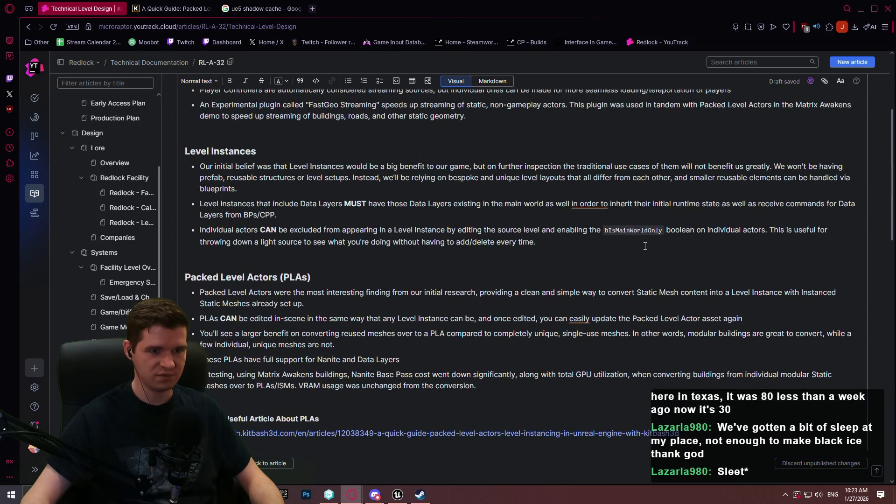
{"action": "scroll", "coordinate": [646, 246], "scroll_direction": "up", "scroll_amount": 3}
{"action": "scroll", "coordinate": [570, 225], "scroll_direction": "down", "scroll_amount": 3}
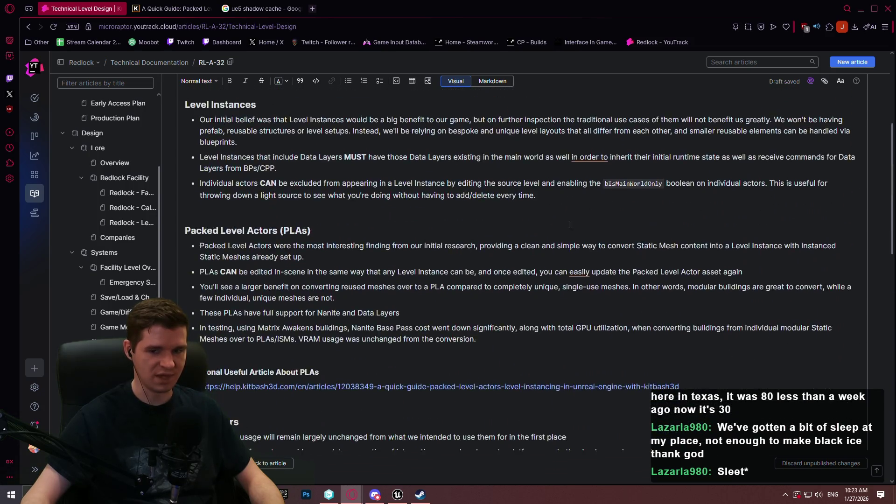
{"action": "scroll", "coordinate": [570, 225], "scroll_direction": "down", "scroll_amount": 20}
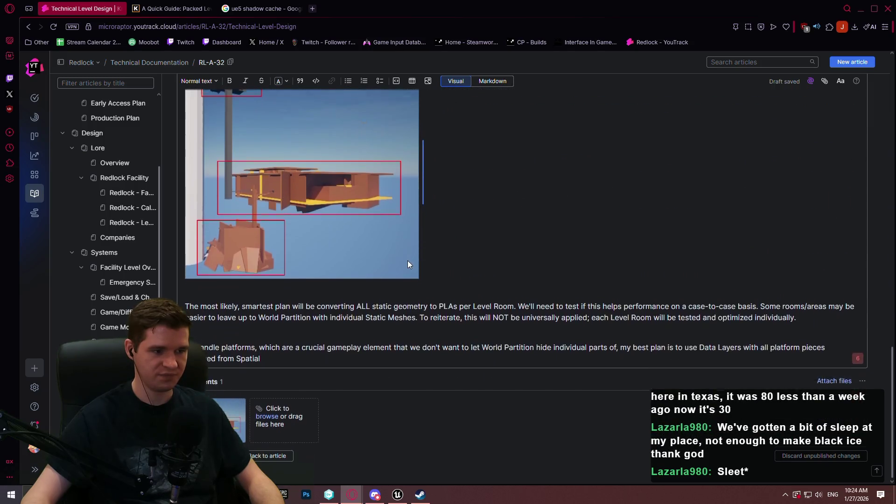
Continue the platforms paragraph: Nanite avoids extra VRAM overhead from meshes, but texture usage needs care
{"action": "type", "text": "Lo"}
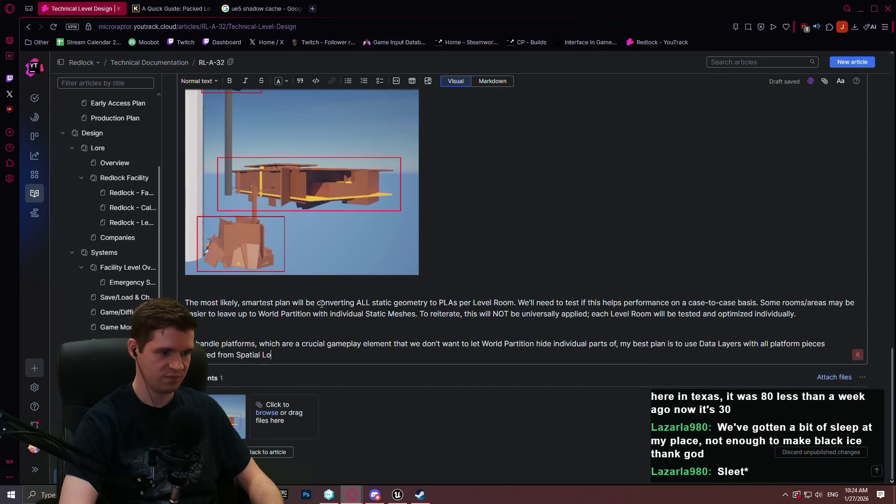
{"action": "type", "text": "ading"}
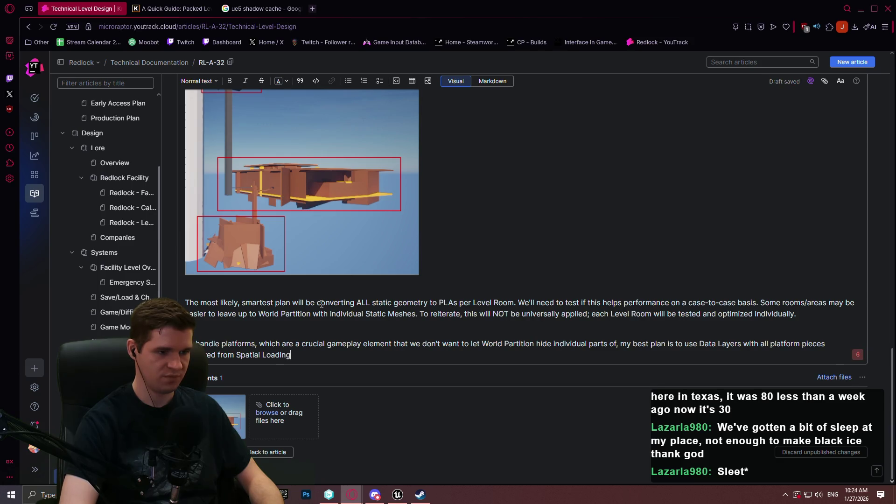
{"action": "type", "text": ". While this "}
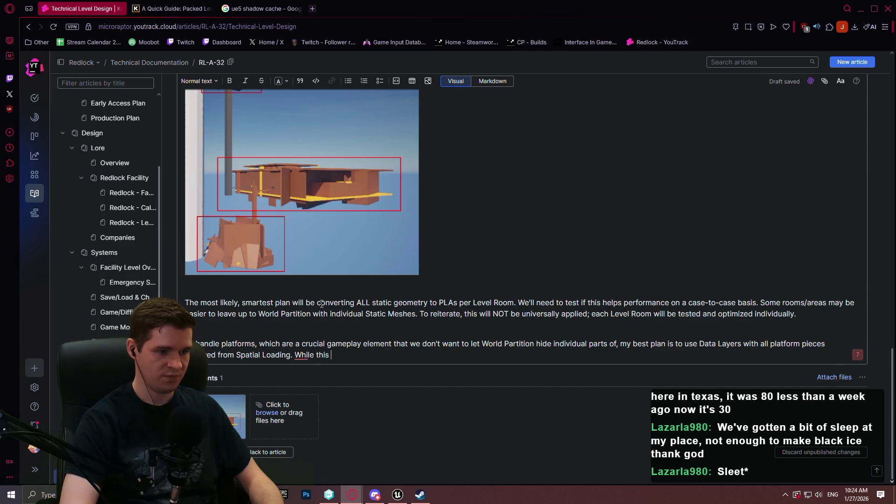
{"action": "type", "text": "will i"}
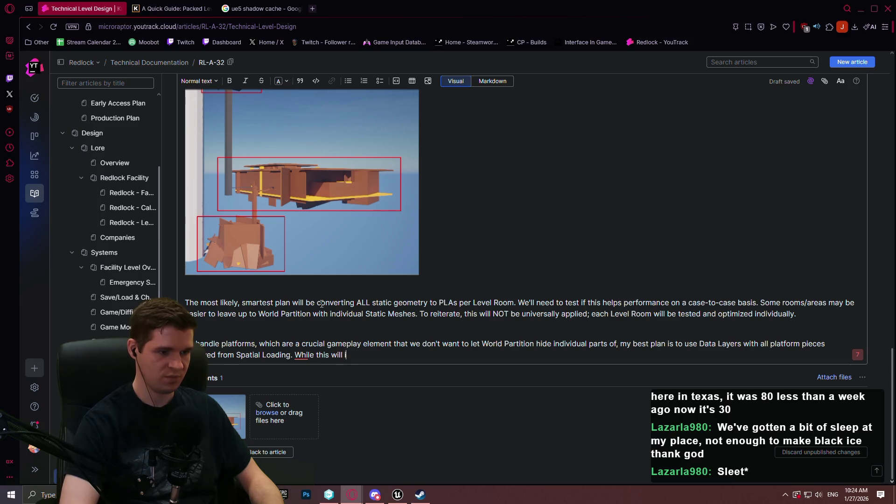
{"action": "key", "text": "BackSpace"}
{"action": "key", "text": "BackSpace"}
{"action": "key", "text": "BackSpace"}
{"action": "type", "text": "s we intend to use "}
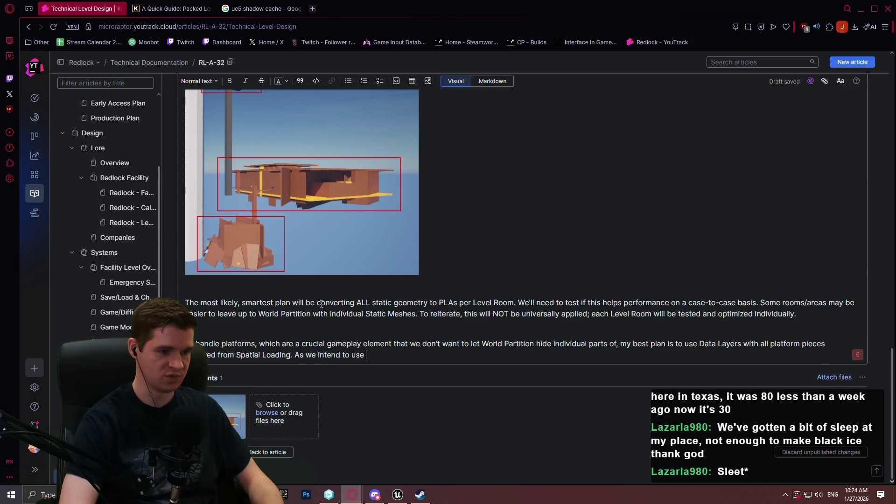
{"action": "type", "text": "Nanite, this should"}
{"action": "type", "text": "n't incur "}
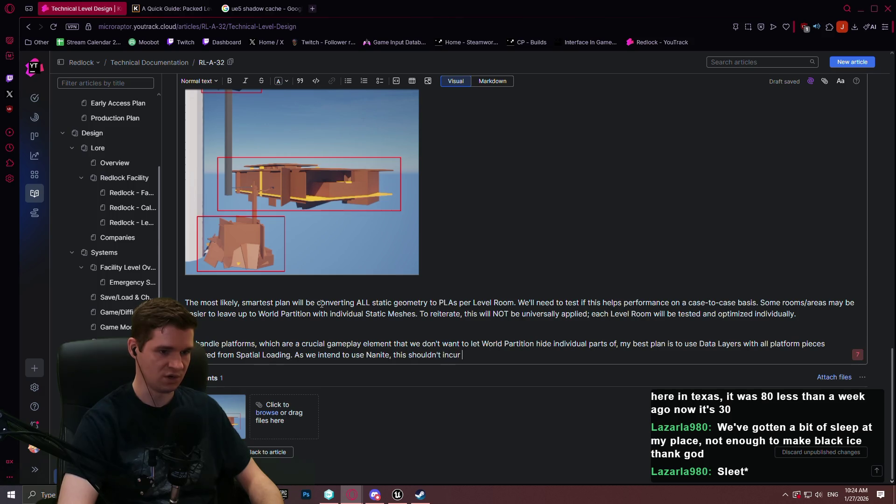
{"action": "type", "text": "additional "}
{"action": "type", "text": "VRAM overhr"}
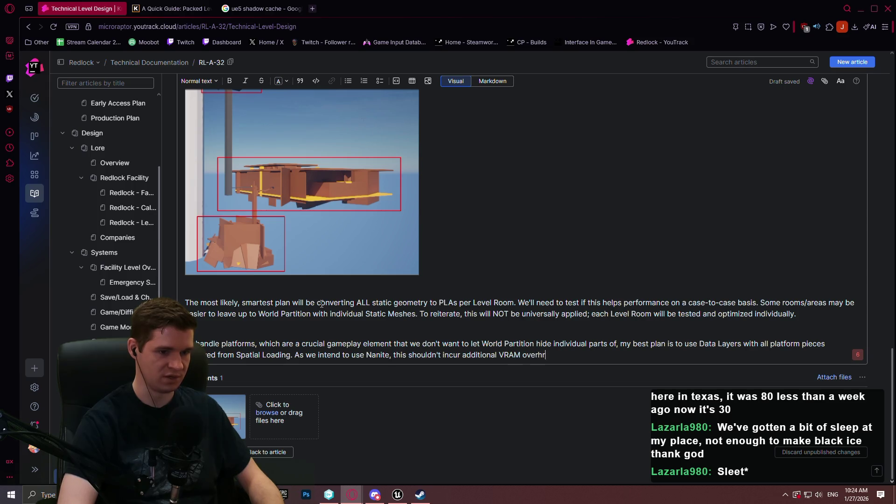
{"action": "key", "text": "BackSpace"}
{"action": "type", "text": "ead"}
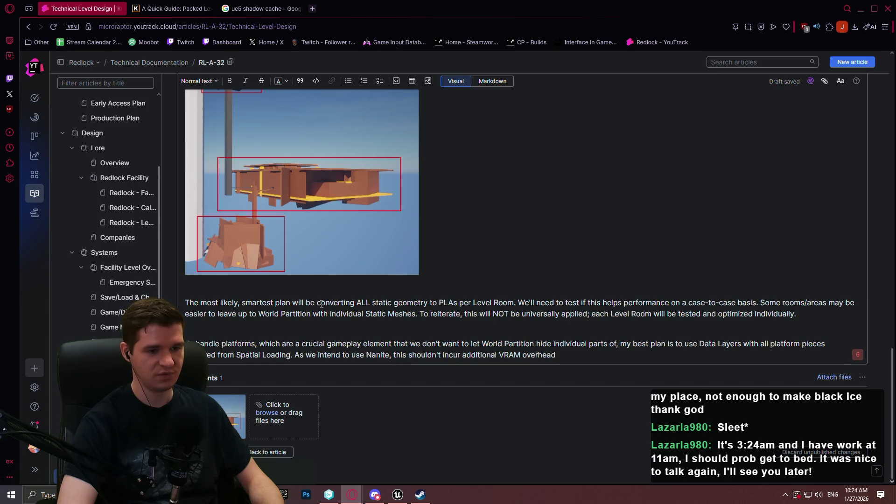
{"action": "type", "text": " from the meshes t"}
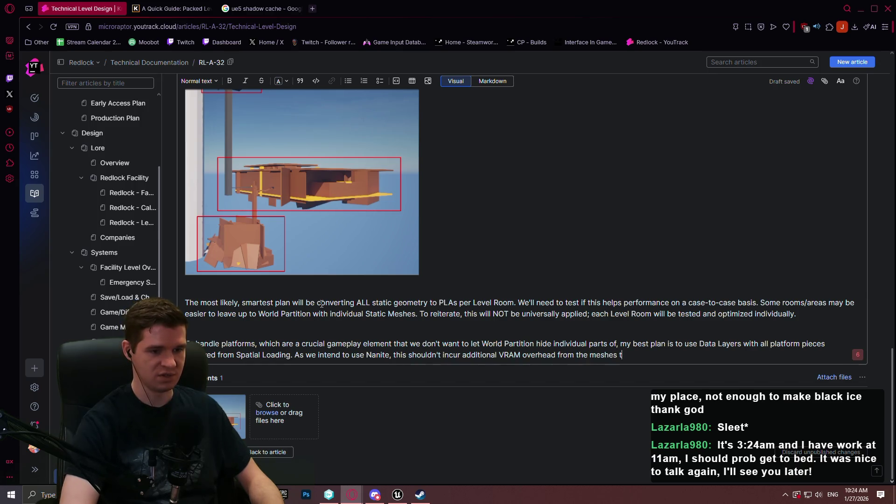
{"action": "type", "text": "hemselves, tho"}
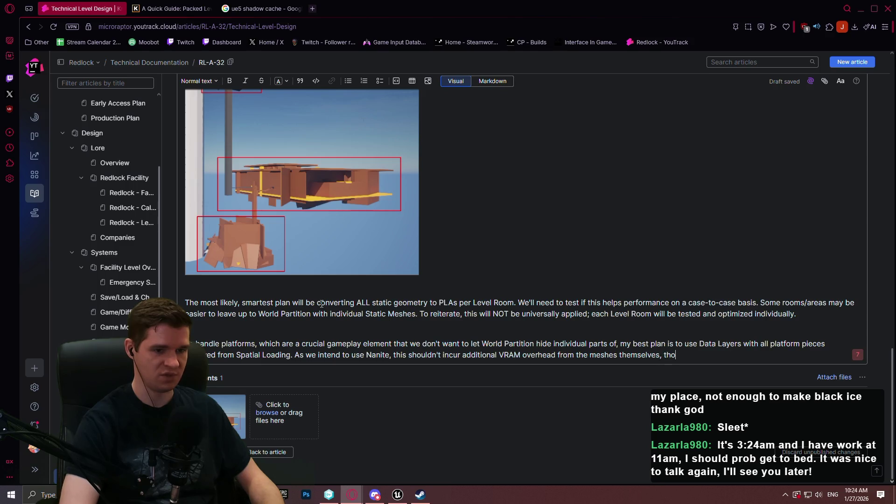
{"action": "type", "text": "ugh we'll need to"}
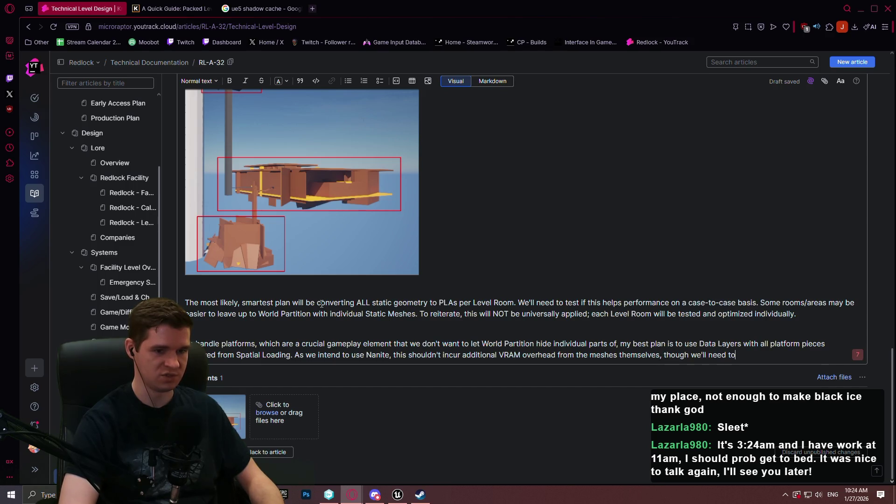
{"action": "type", "text": " be concious o"}
{"action": "key", "text": "BackSpace"}
{"action": "key", "text": "BackSpace"}
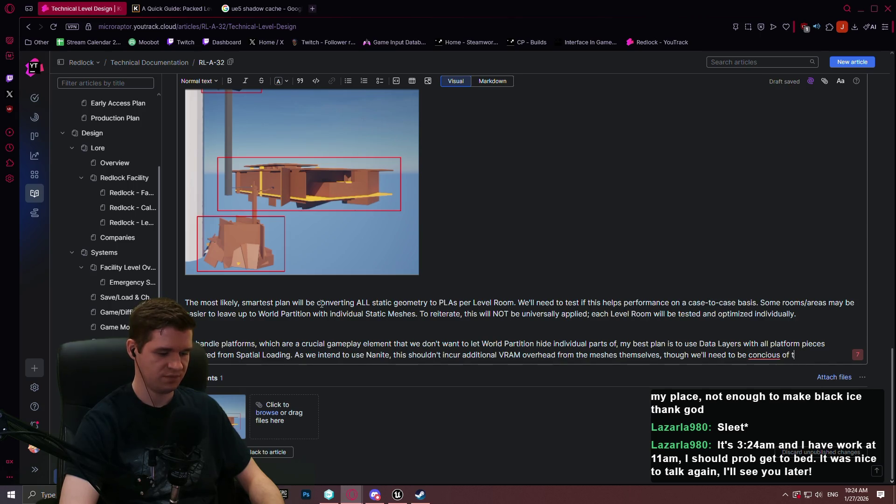
{"action": "type", "text": "exture usage."}
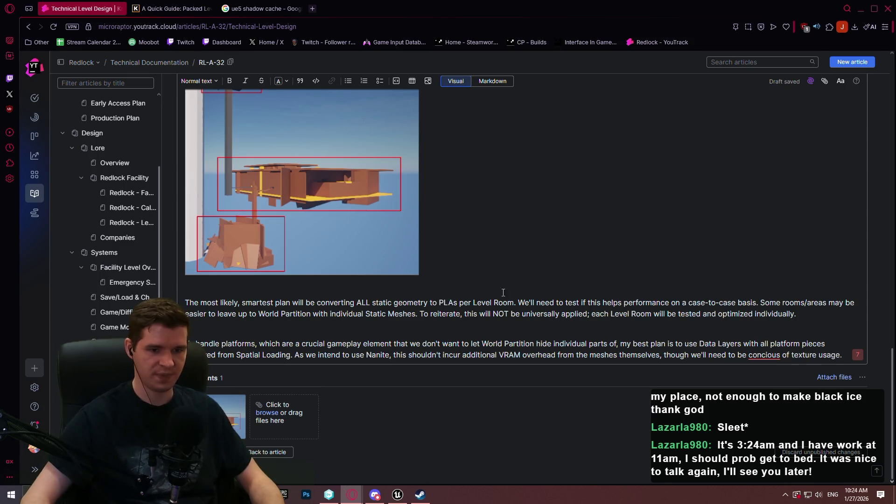
Correct the misspelled 'concious' to 'conscious' using the spellcheck suggestion
{"action": "right_click", "coordinate": [769, 355]}
{"action": "left_click", "coordinate": [777, 373]}
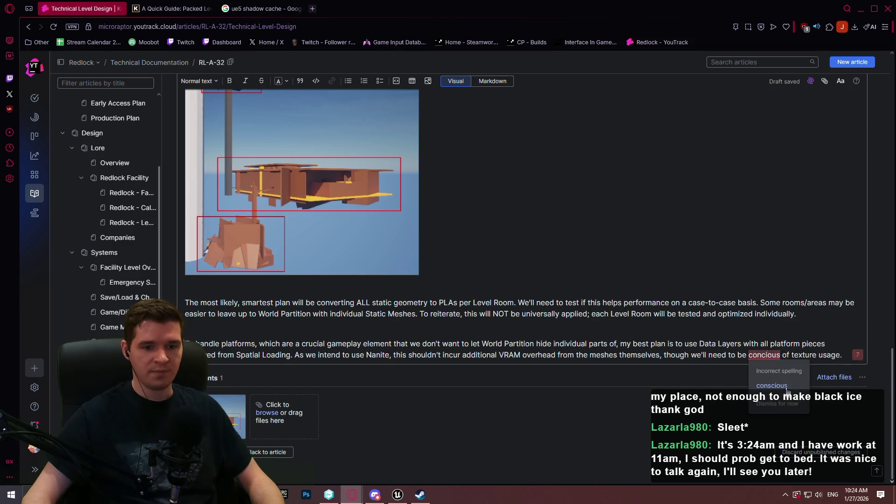
{"action": "key", "text": "alt+Tab"}
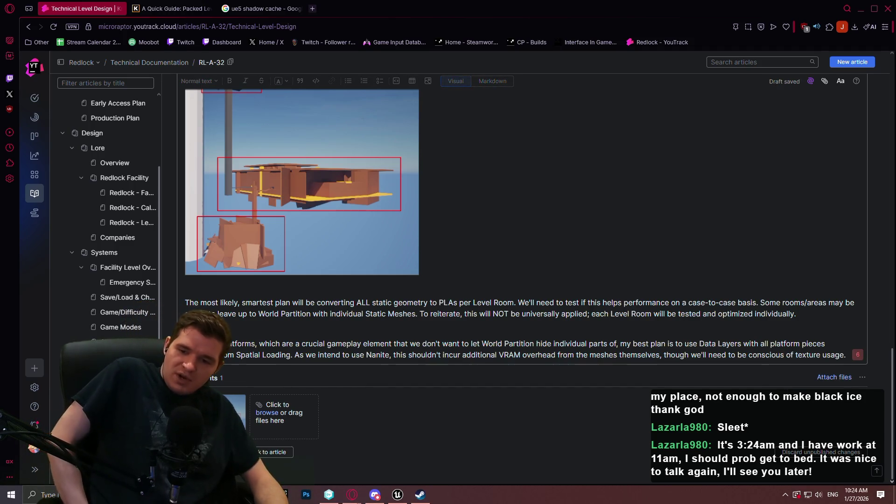
Insert a Heading 2 titled 'Game Modes & Gameplay Options' below the platforms paragraph
{"action": "left_click", "coordinate": [198, 81]}
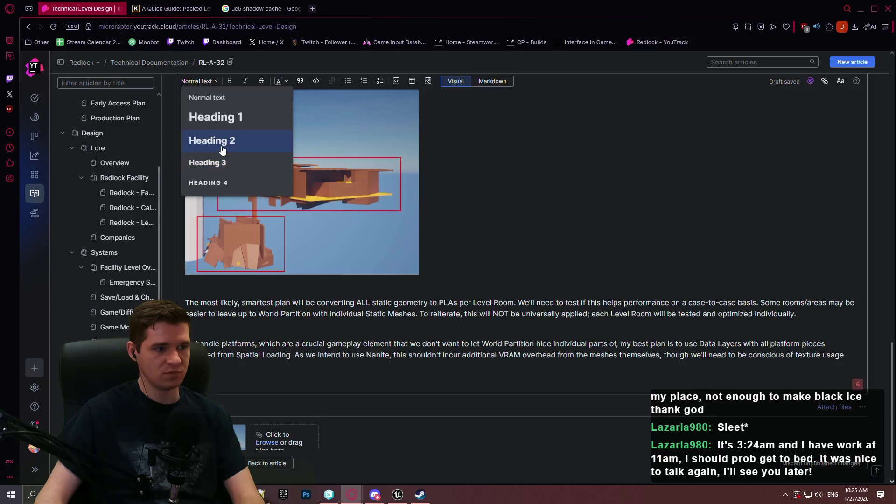
{"action": "left_click", "coordinate": [224, 149]}
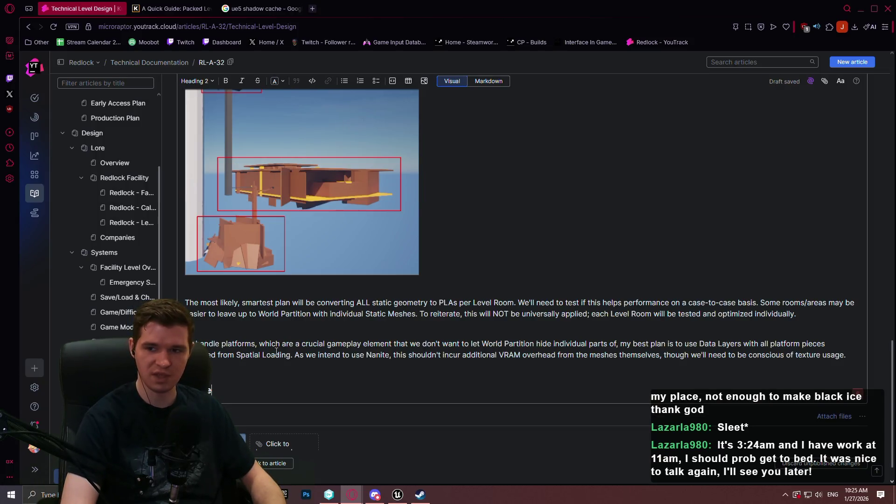
{"action": "type", "text": " Modes"}
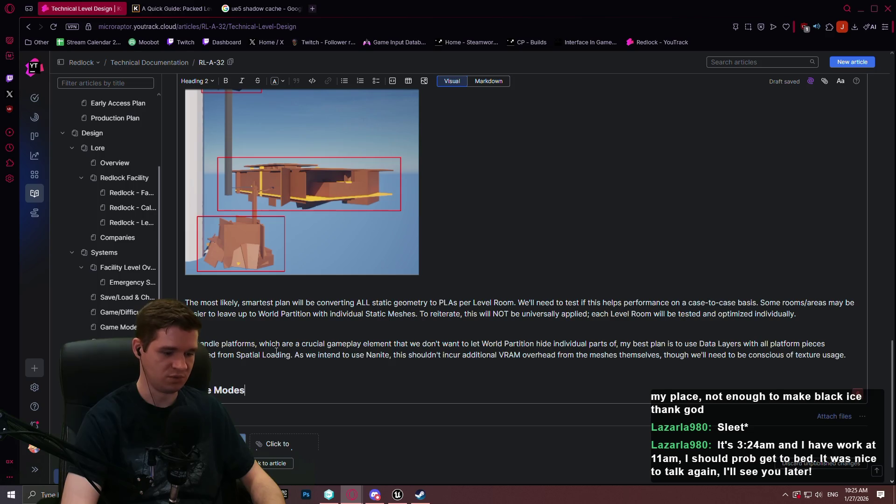
{"action": "type", "text": " & Gameplay P"}
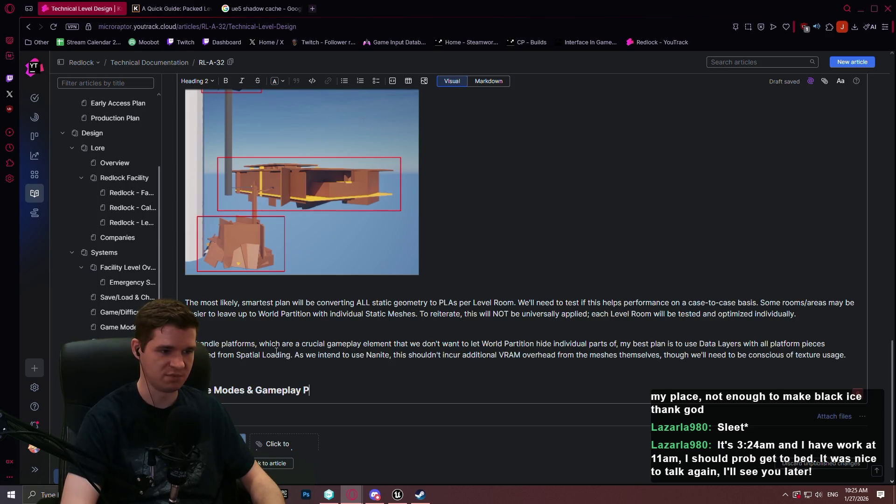
{"action": "key", "text": "BackSpace"}
{"action": "type", "text": "Options"}
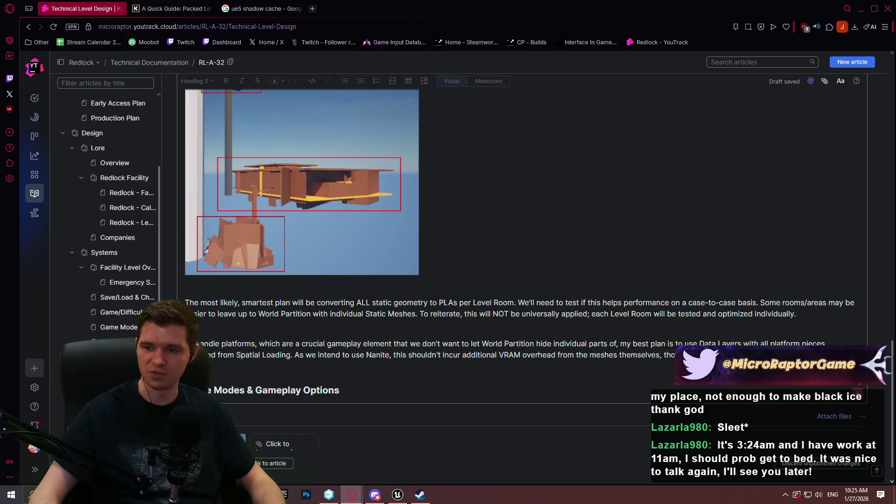
{"action": "scroll", "coordinate": [354, 387], "scroll_direction": "down", "scroll_amount": 1}
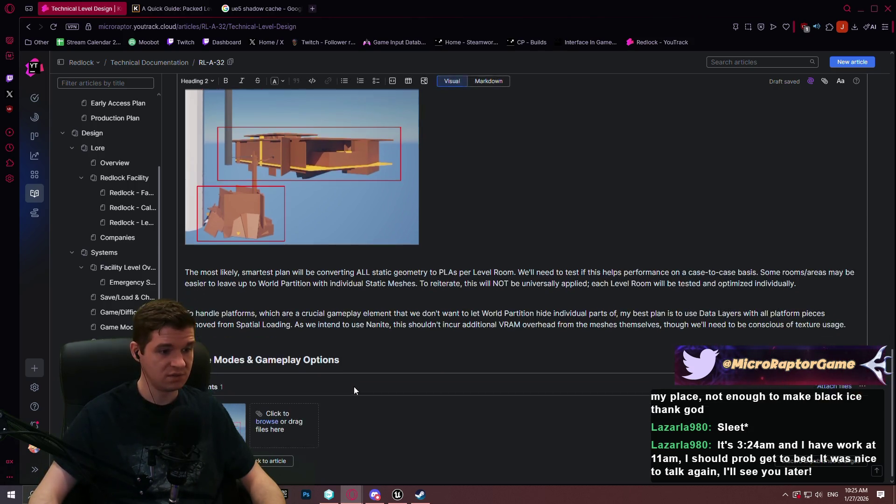
{"action": "left_click", "coordinate": [371, 342]}
{"action": "left_click", "coordinate": [285, 494]}
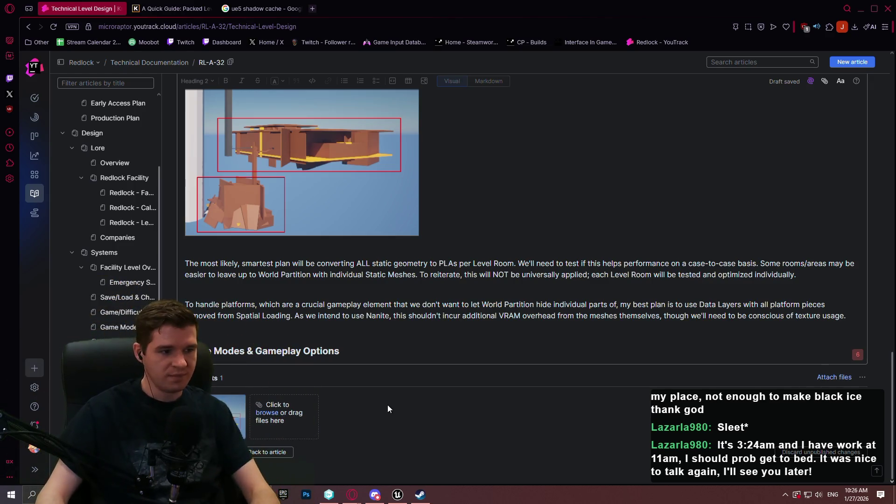
Under the heading, start a paragraph linking the Game Modes article and RL-A-14, noting differing platforming setups
{"action": "left_click", "coordinate": [396, 354]}
{"action": "key", "text": "Return"}
{"action": "type", "text": "Game Modes"}
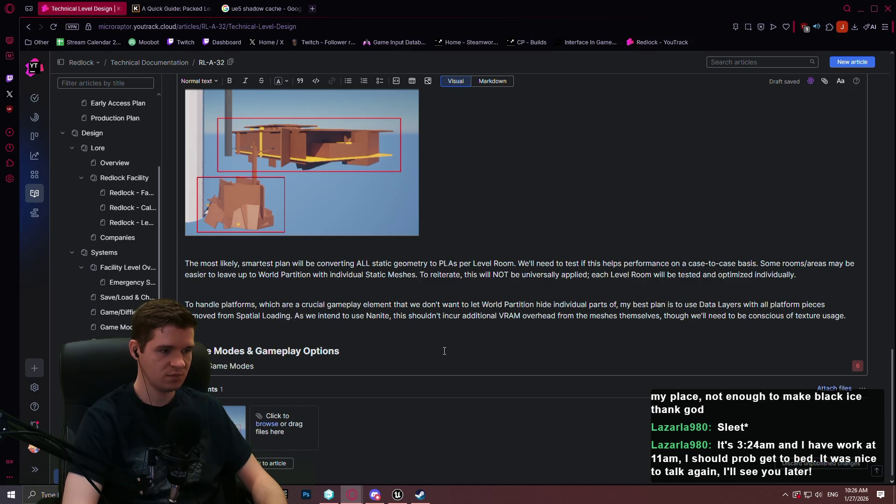
{"action": "key", "text": "BackSpace"}
{"action": "key", "text": "BackSpace"}
{"action": "key", "text": "BackSpace"}
{"action": "type", "text": "L-A-"}
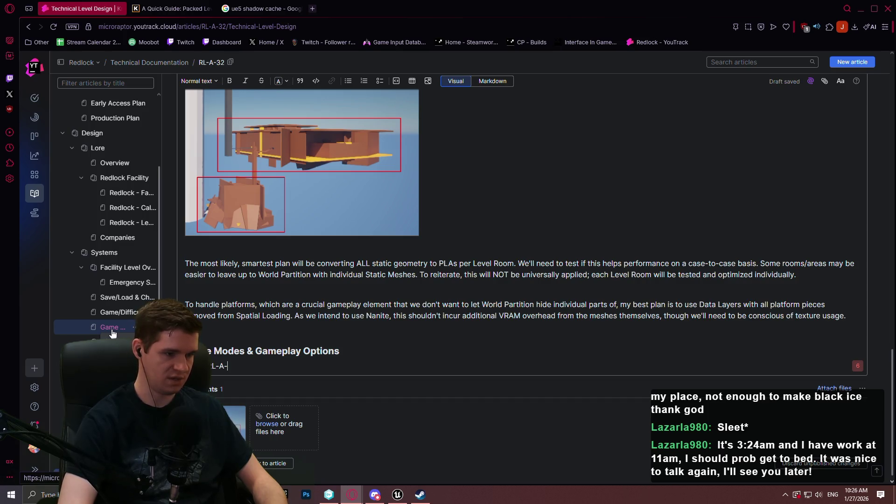
{"action": "type", "text": "1"}
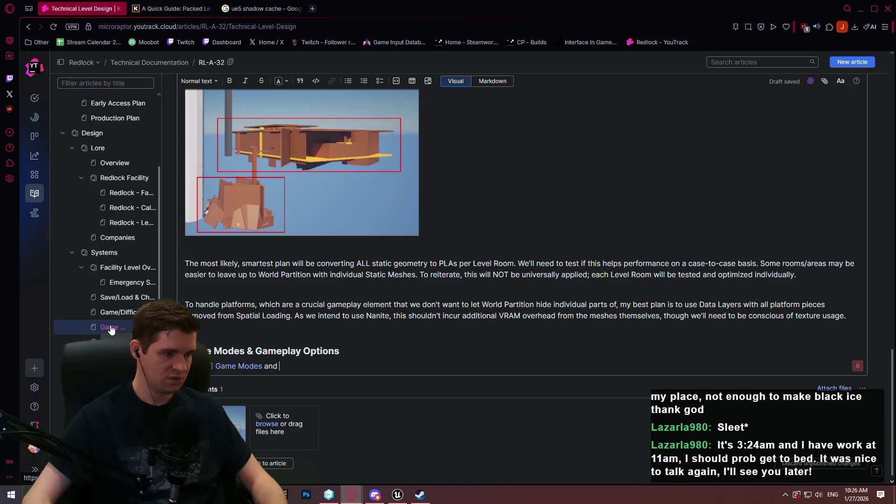
{"action": "type", "text": "RL"}
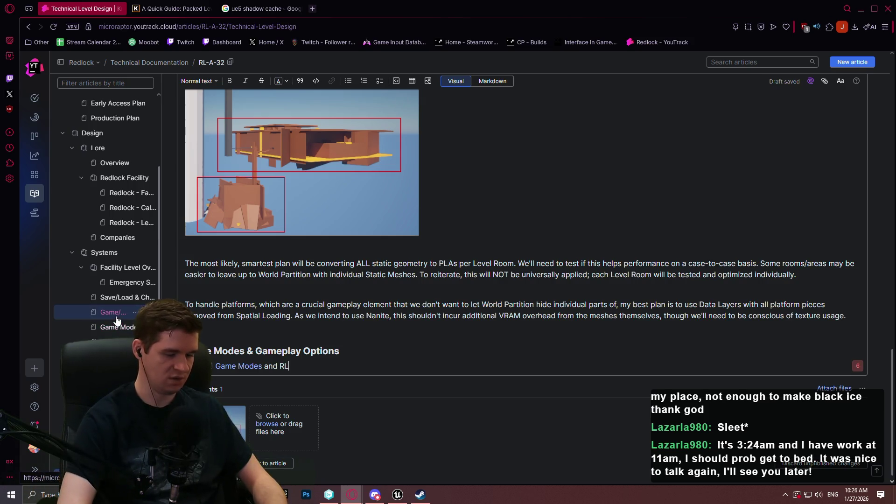
{"action": "type", "text": "-A-14 "}
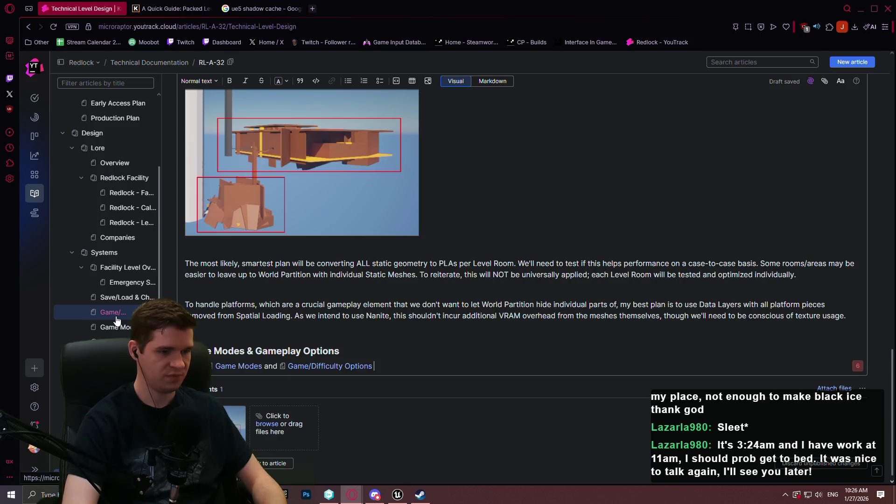
{"action": "type", "text": "may require"}
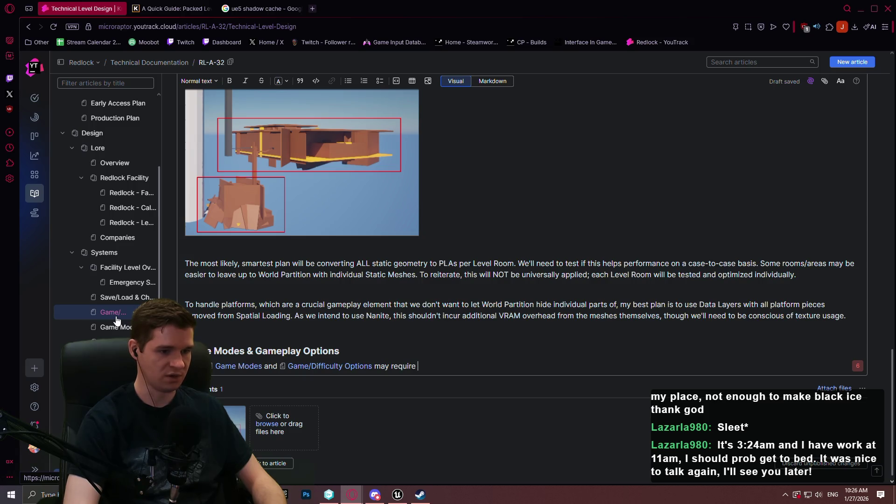
{"action": "type", "text": "diff"}
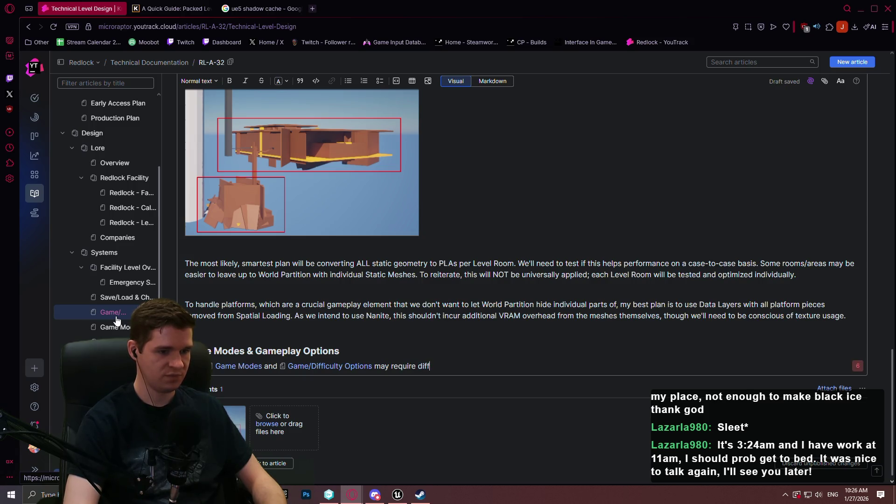
{"action": "type", "text": "erent platforming set"}
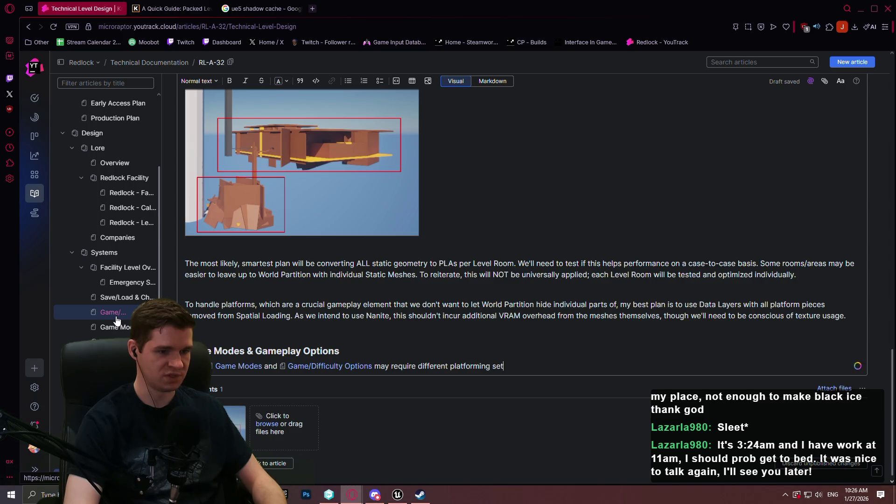
{"action": "type", "text": "ups compared "}
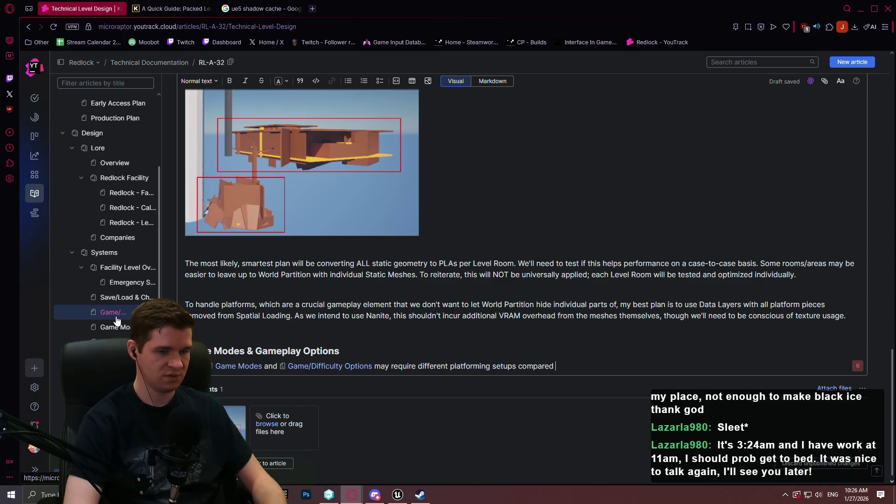
{"action": "type", "text": "to"}
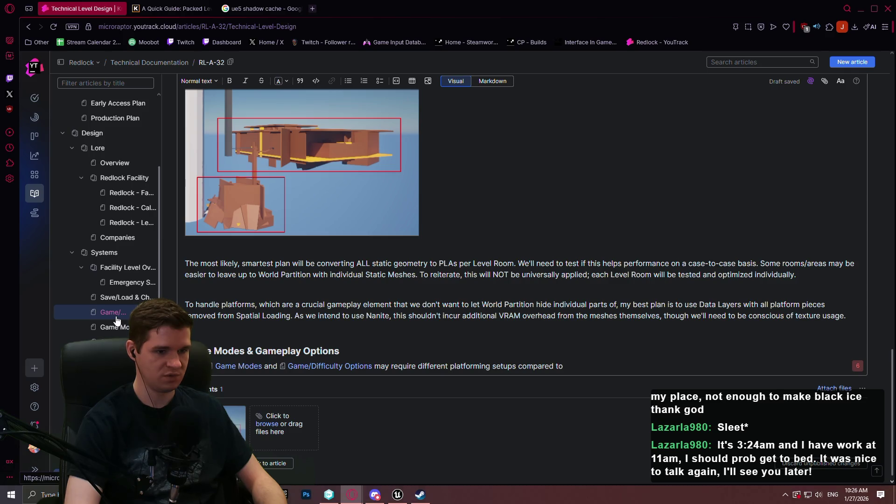
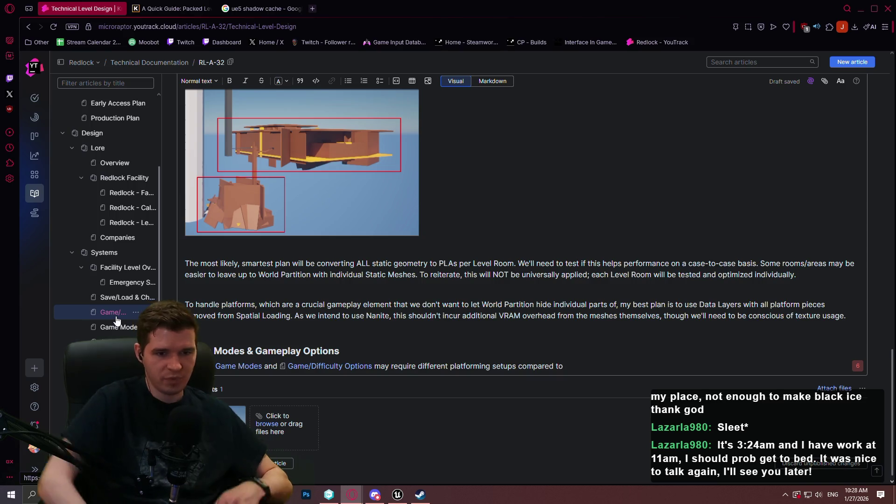
After 'individually.', start a paragraph saying BPs with actual light components belong in a separate Data Layer
{"action": "left_click", "coordinate": [819, 276]}
{"action": "key", "text": "Return"}
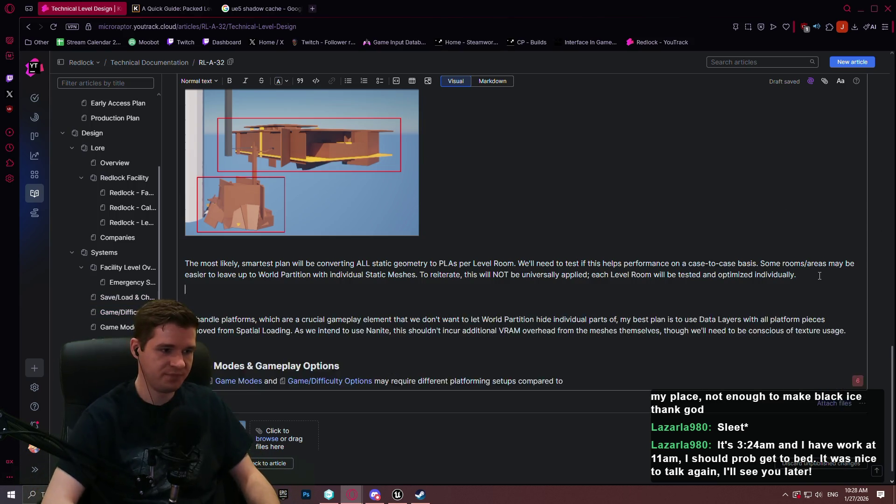
{"action": "type", "text": "Light8n"}
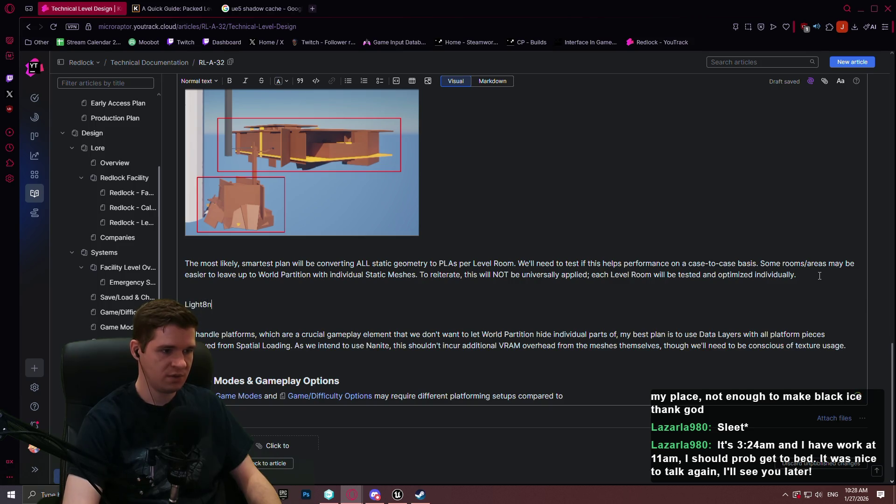
{"action": "type", "text": "ing"}
{"action": "key", "text": "BackSpace"}
{"action": "key", "text": "BackSpace"}
{"action": "key", "text": "BackSpace"}
{"action": "key", "text": "BackSpace"}
{"action": "type", "text": "S"}
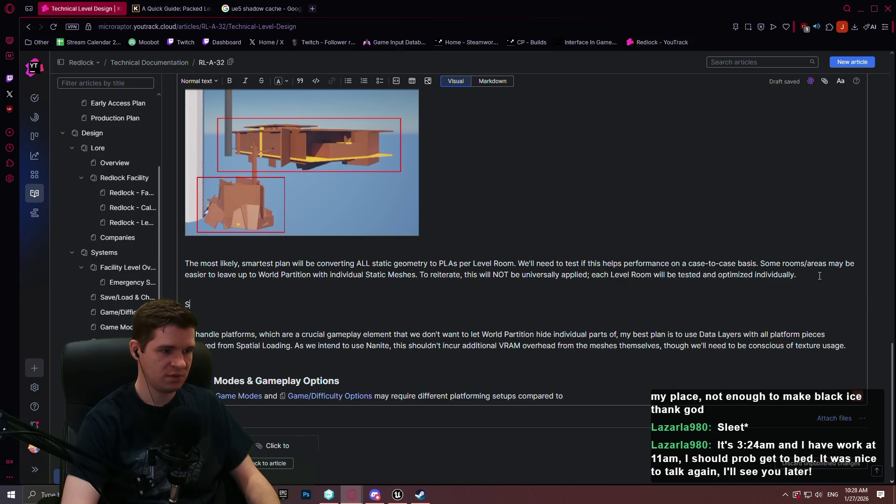
{"action": "type", "text": "ome lighting will av"}
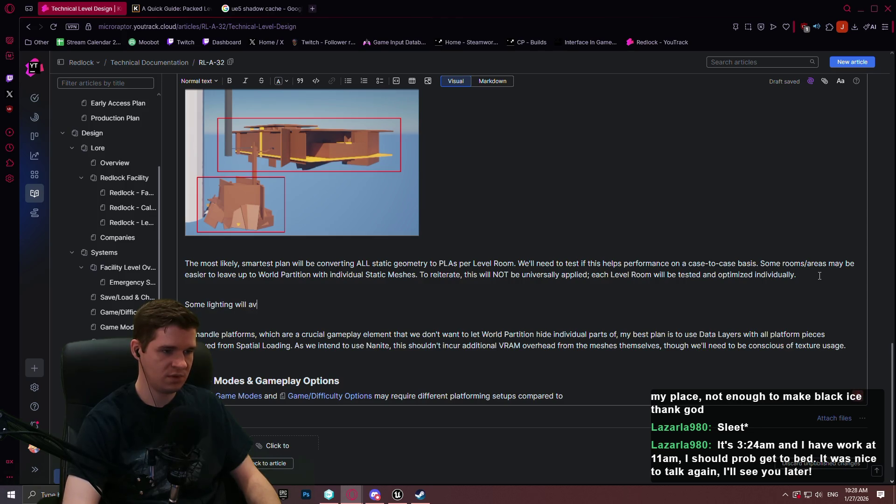
{"action": "key", "text": "BackSpace"}
{"action": "key", "text": "BackSpace"}
{"action": "type", "text": "have to be "}
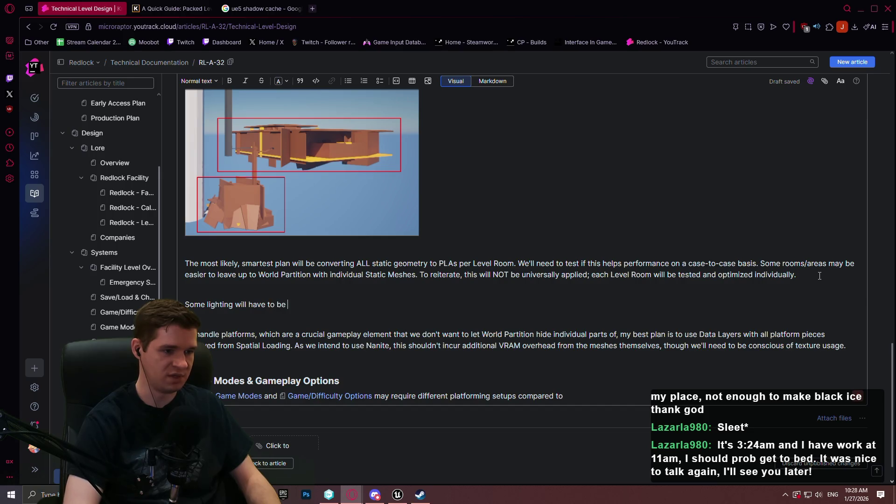
{"action": "type", "text": "kept separat"}
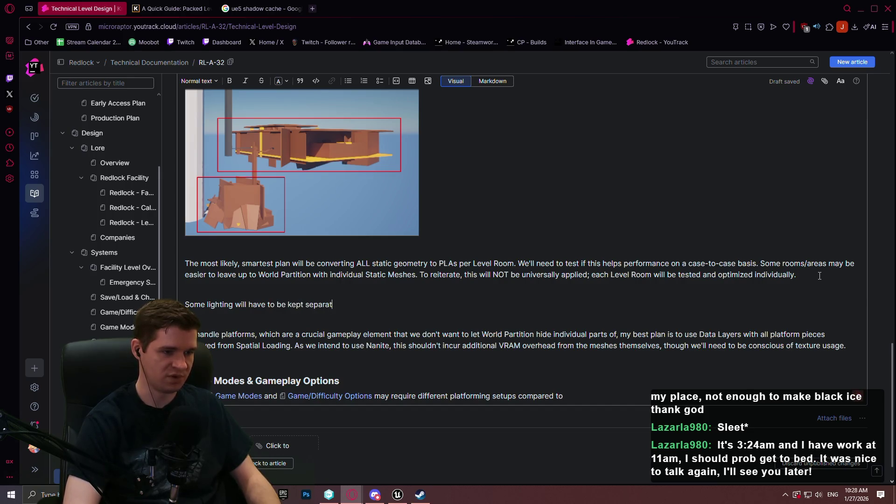
{"action": "type", "text": "e, primarily those wi"}
{"action": "type", "text": "th "}
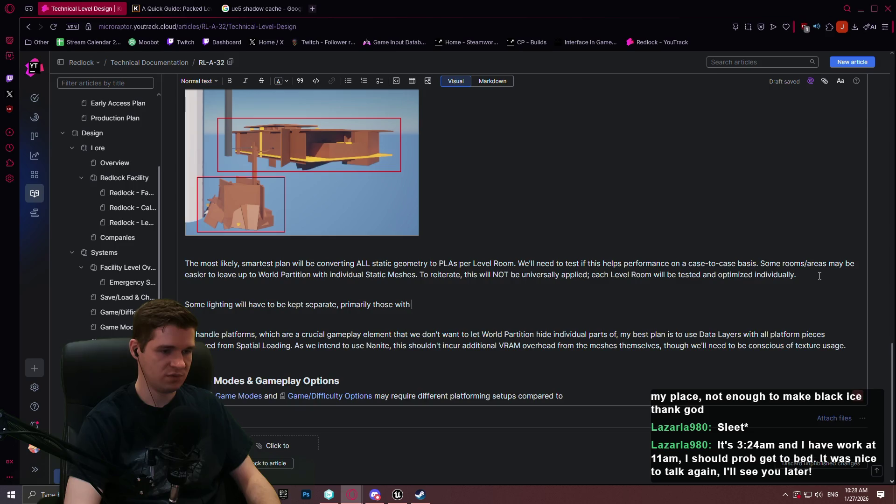
{"action": "type", "text": "actual light comp"}
{"action": "type", "text": "onents "}
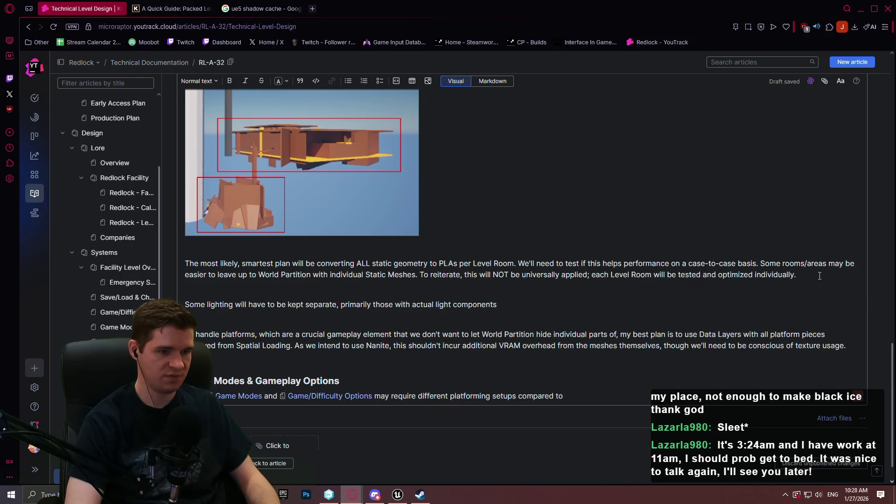
{"action": "type", "text": ". These BP"}
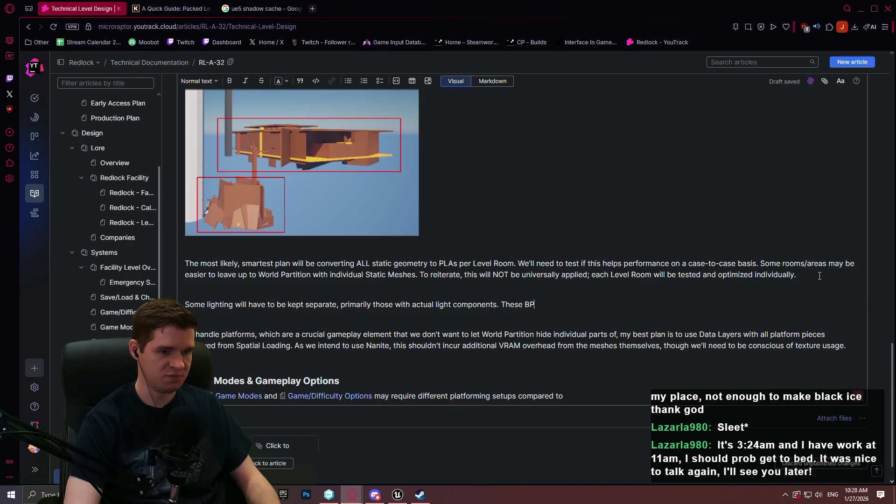
{"action": "type", "text": "s can be "}
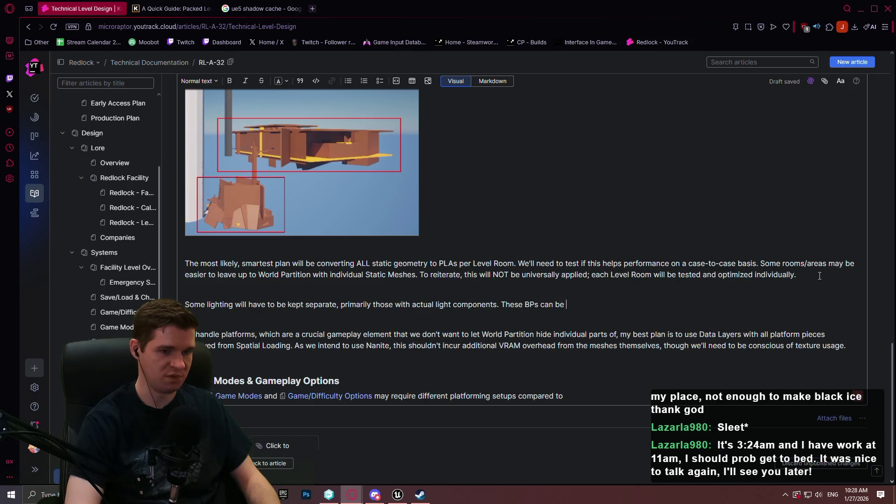
{"action": "type", "text": "put in a sepa"}
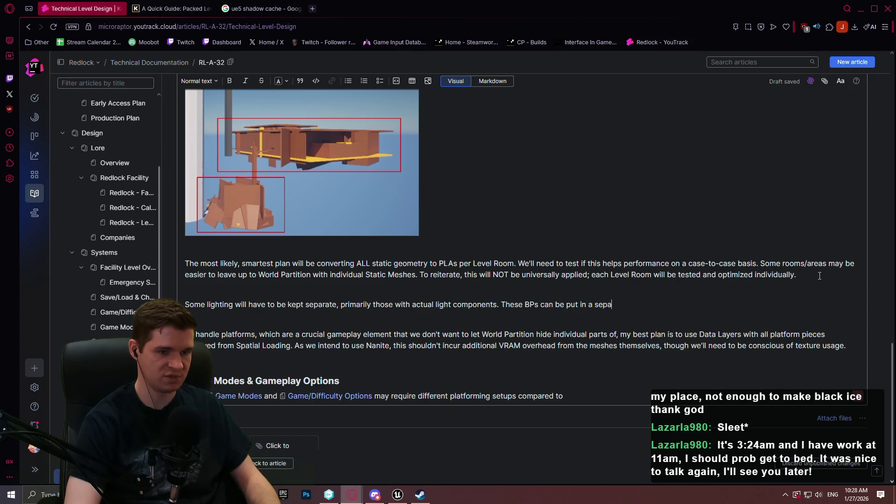
{"action": "type", "text": "rate "}
{"action": "type", "text": "ata Layer f"}
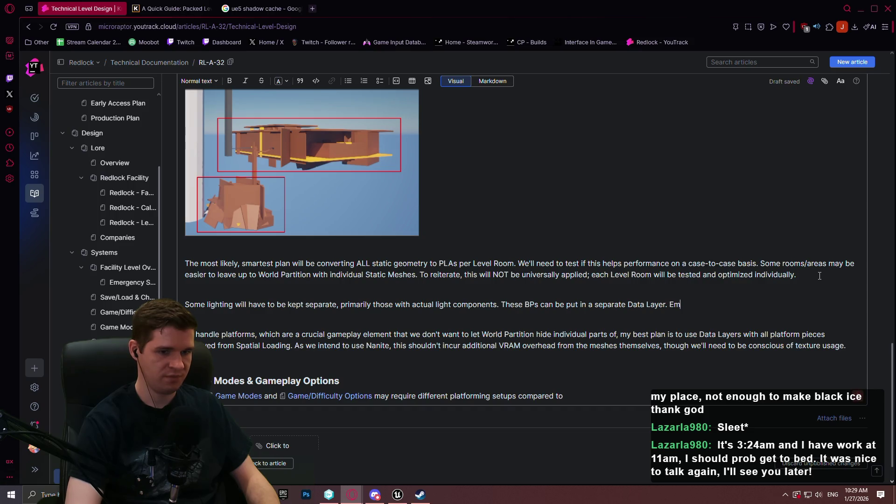
{"action": "type", "text": "issive-based li"}
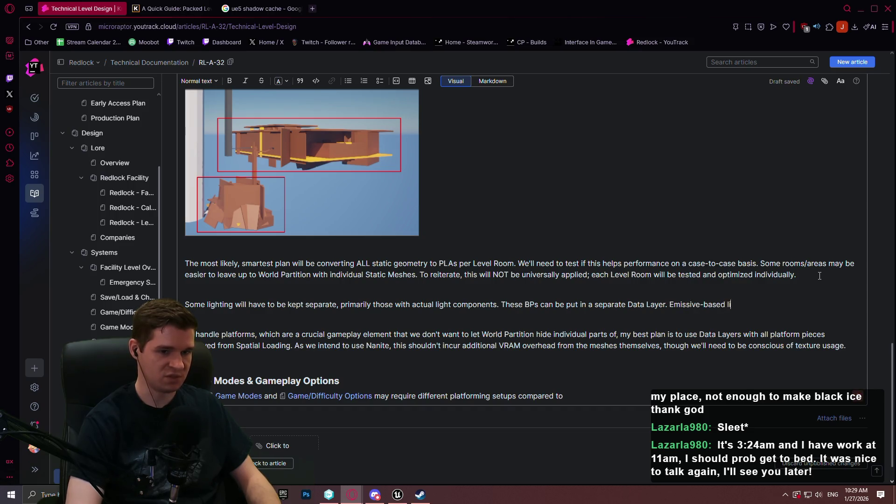
{"action": "type", "text": "ghting, such as tho"}
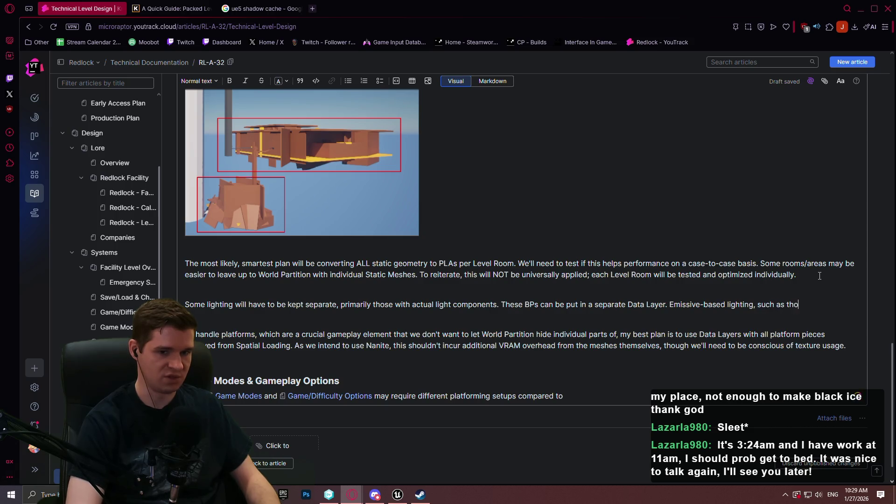
{"action": "type", "text": "se used fo"}
{"action": "type", "text": "r facil"}
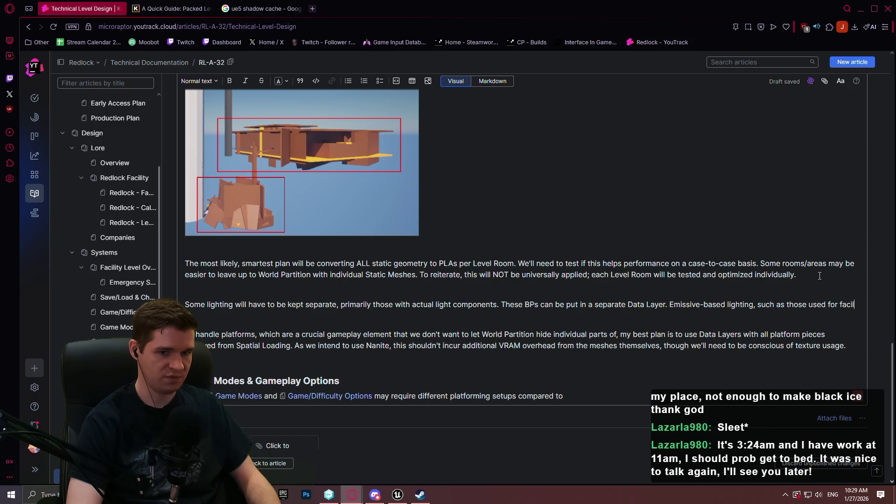
Finish the emergency/ambient lighting sentence: a PLA with a Material Parameter Collection driving Base Colour and Emissiveness
{"action": "key", "text": "BackSpace"}
{"action": "key", "text": "BackSpace"}
{"action": "key", "text": "BackSpace"}
{"action": "key", "text": "BackSpace"}
{"action": "key", "text": "BackSpace"}
{"action": "type", "text": "the facilit"}
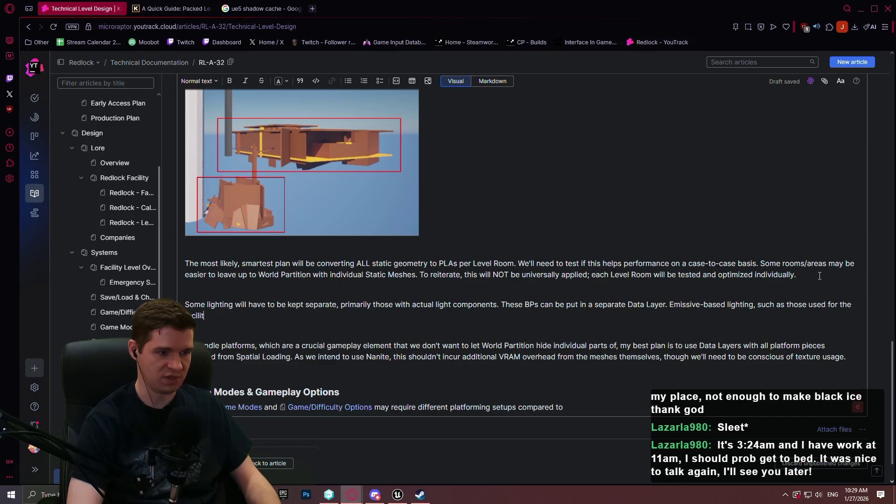
{"action": "type", "text": "y's emerge"}
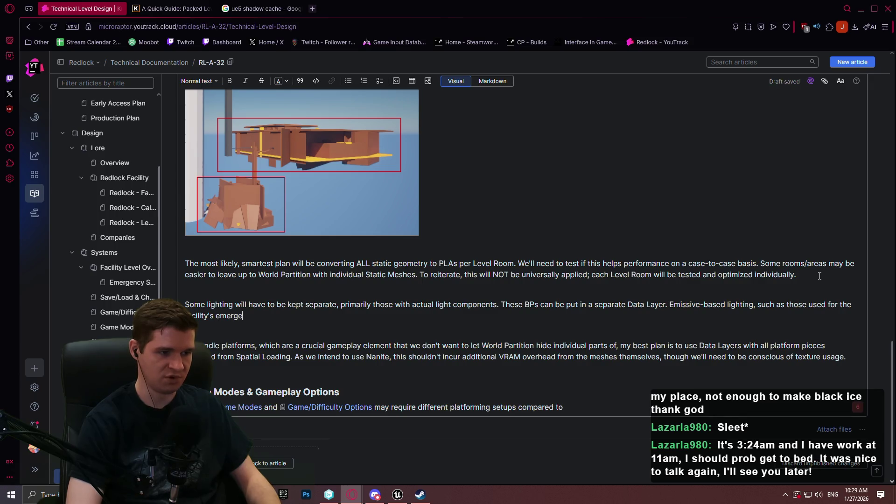
{"action": "type", "text": "ncy lighting, or "}
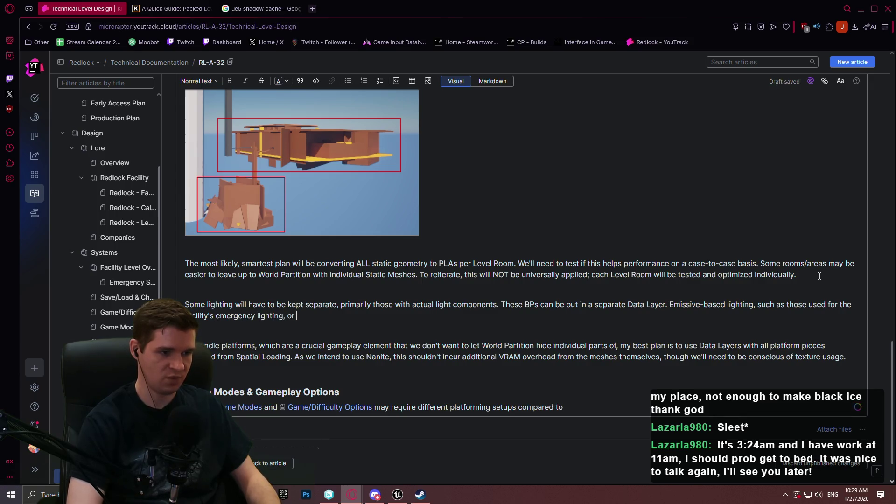
{"action": "type", "text": "for other ambience"}
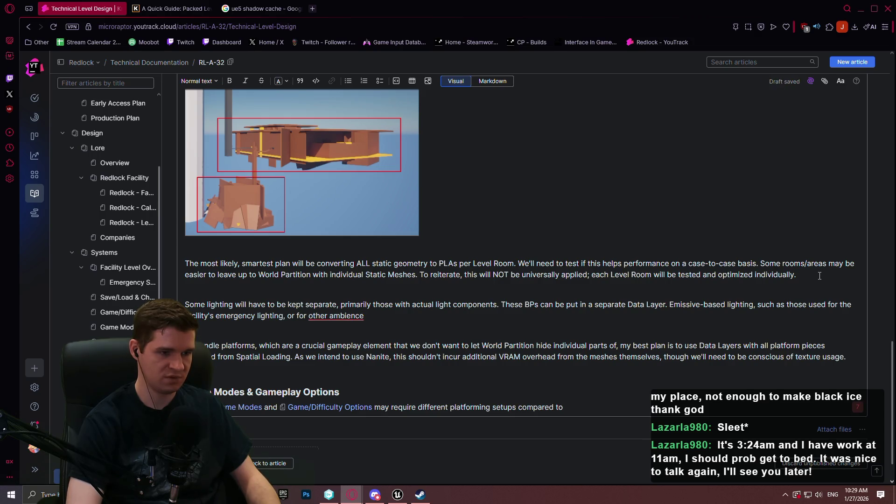
{"action": "key", "text": "BackSpace"}
{"action": "key", "text": "BackSpace"}
{"action": "type", "text": "t ligh"}
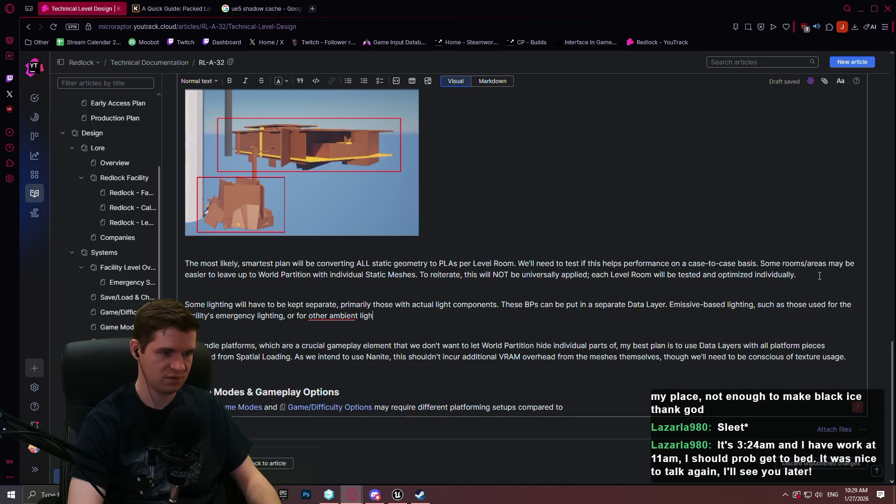
{"action": "type", "text": "ting,"}
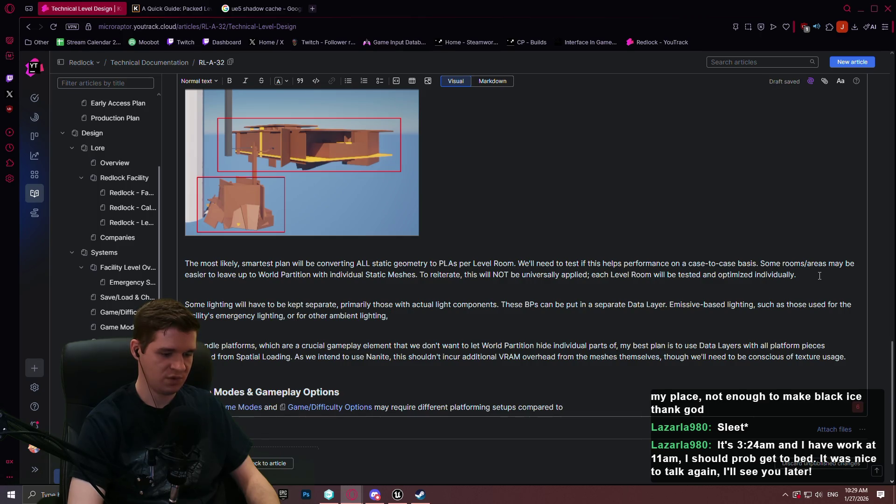
{"action": "type", "text": " could"}
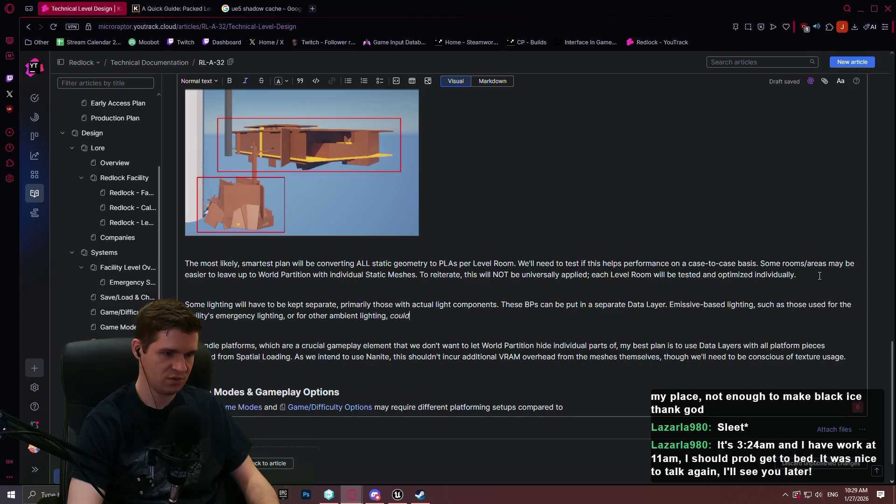
{"action": "type", "text": " be inc"}
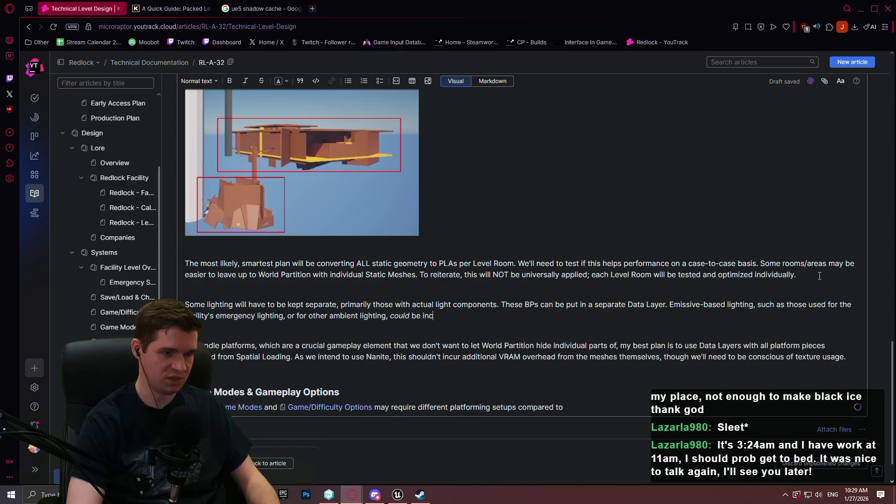
{"action": "type", "text": "luded in a PLA with "}
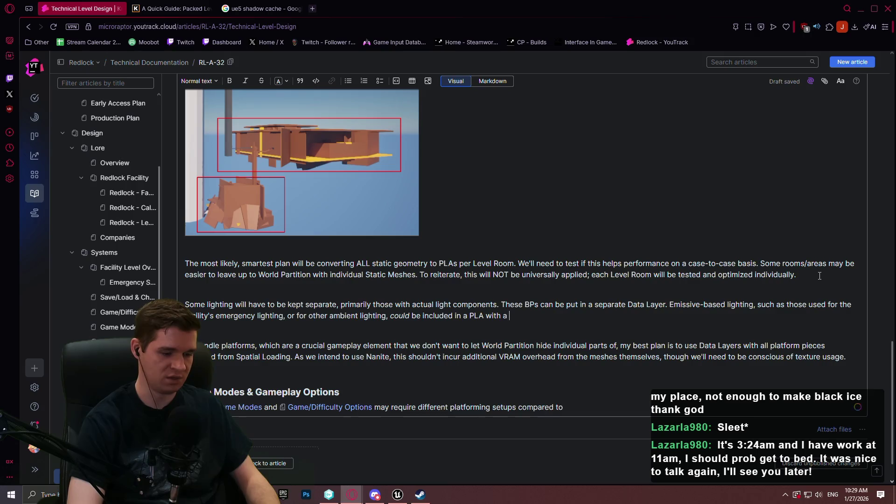
{"action": "type", "text": "a Material Parameter Coll"}
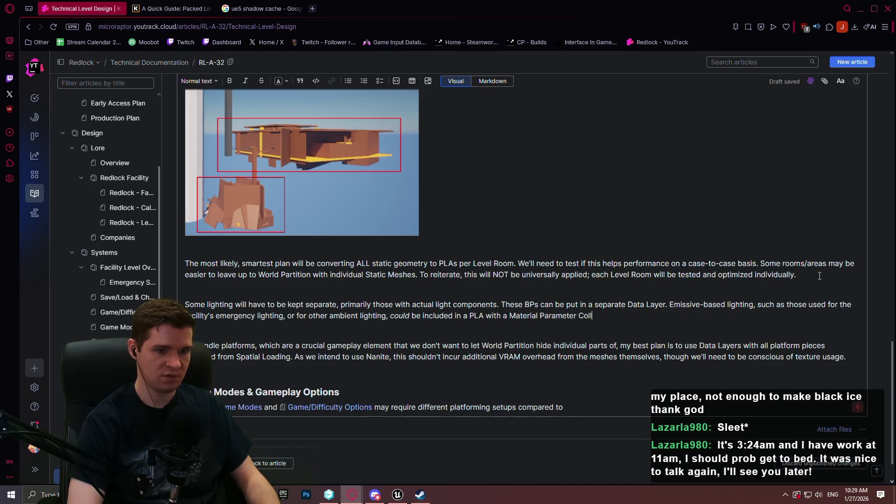
{"action": "type", "text": "ection driving bo"}
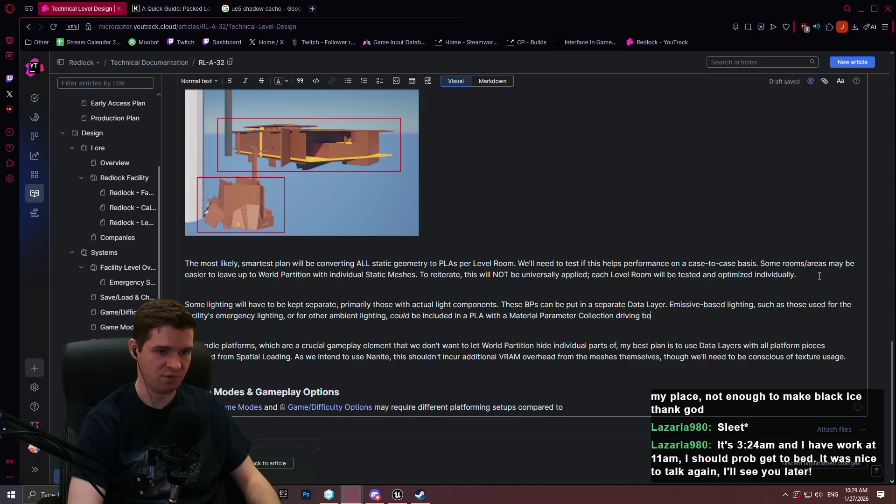
{"action": "type", "text": "th Base"}
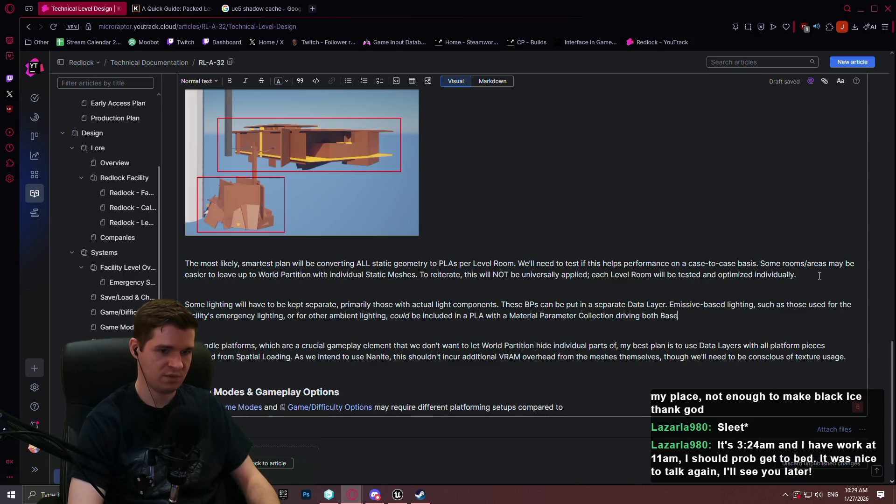
{"action": "type", "text": " Colour and Emissiveness"}
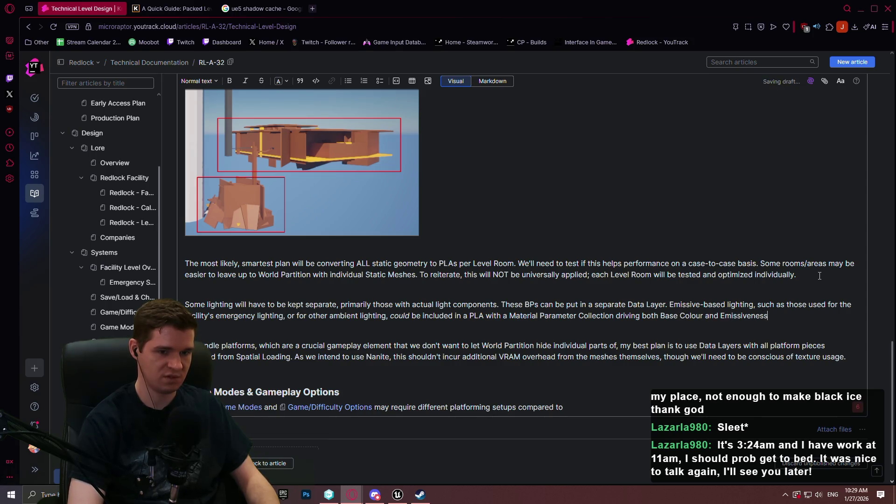
{"action": "type", "text": ". "}
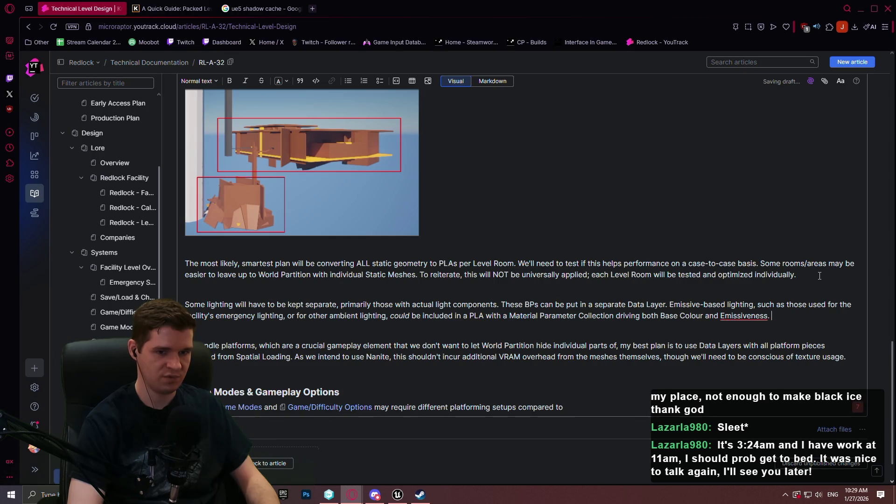
{"action": "type", "text": "C"}
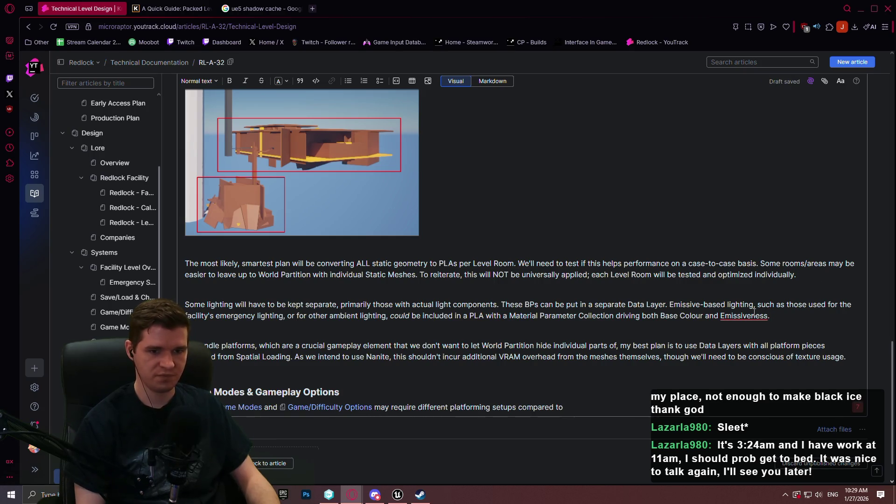
Load the Redlock - YouTrack overview in a new tab placed second, beside the design article
{"action": "mouse_move", "coordinate": [747, 319]}
{"action": "scroll", "coordinate": [711, 256], "scroll_direction": "down", "scroll_amount": 1}
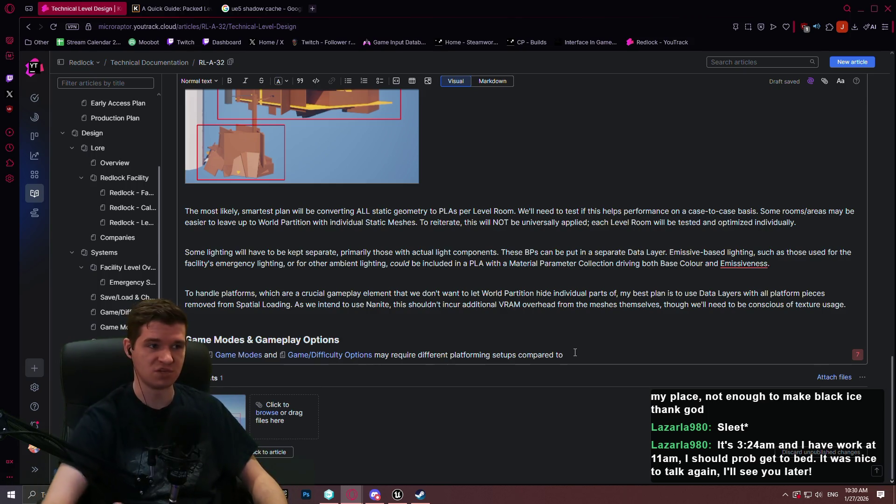
{"action": "left_click", "coordinate": [312, 9]}
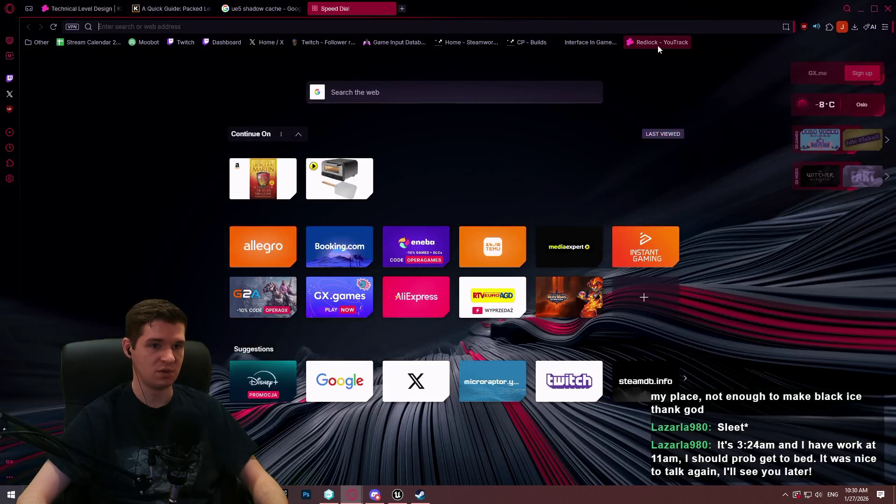
{"action": "left_click", "coordinate": [658, 42]}
{"action": "left_click_drag", "start_coordinate": [336, 7], "coordinate": [173, 8]}
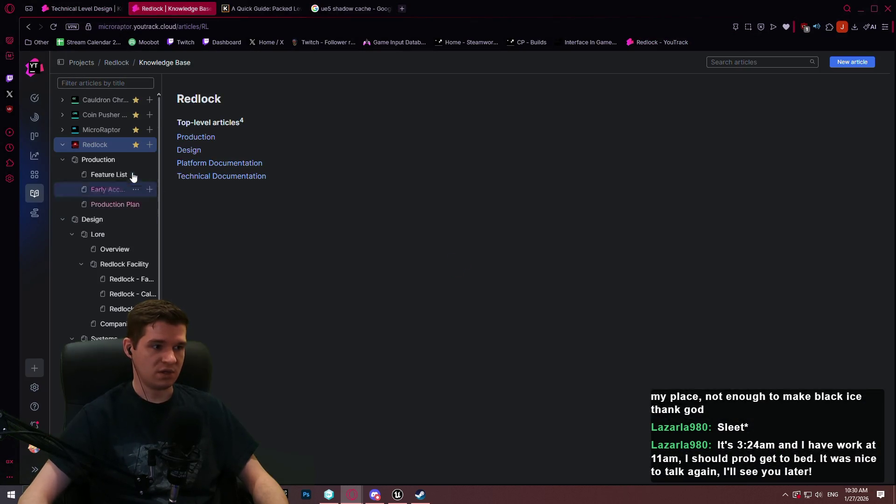
Open the Production Plan and scroll through the FP and VS milestone tables down to VS-2
{"action": "left_click", "coordinate": [116, 205]}
{"action": "scroll", "coordinate": [736, 205], "scroll_direction": "down", "scroll_amount": 15}
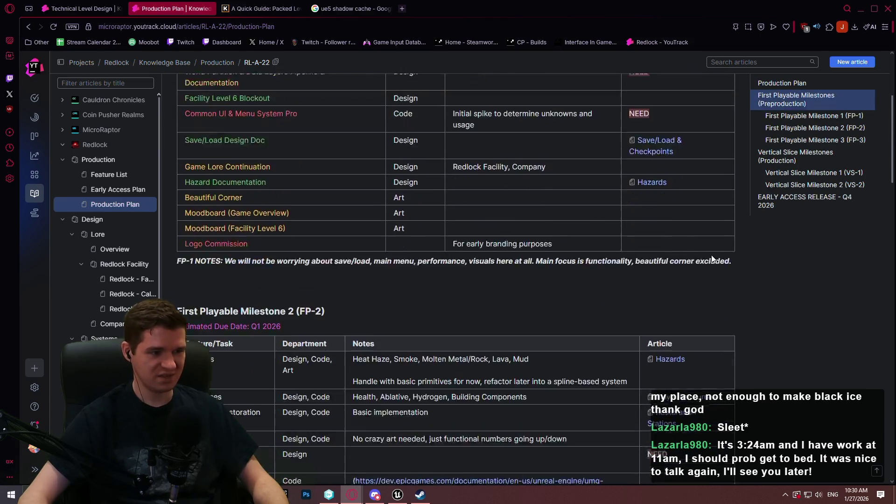
{"action": "scroll", "coordinate": [708, 265], "scroll_direction": "down", "scroll_amount": 10}
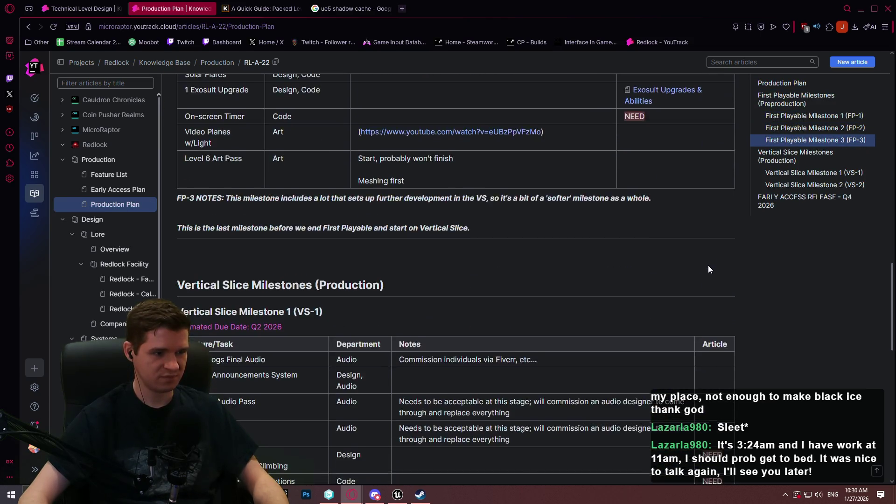
{"action": "scroll", "coordinate": [708, 266], "scroll_direction": "down", "scroll_amount": 1}
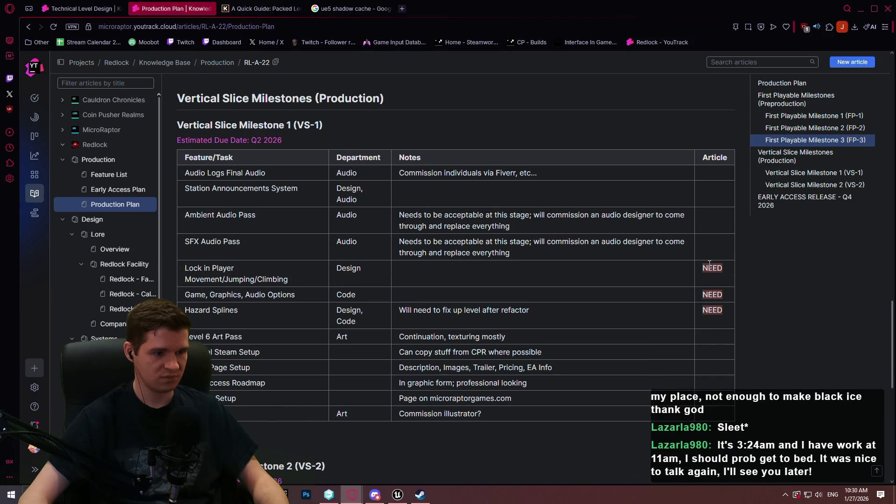
{"action": "scroll", "coordinate": [710, 256], "scroll_direction": "down", "scroll_amount": 5}
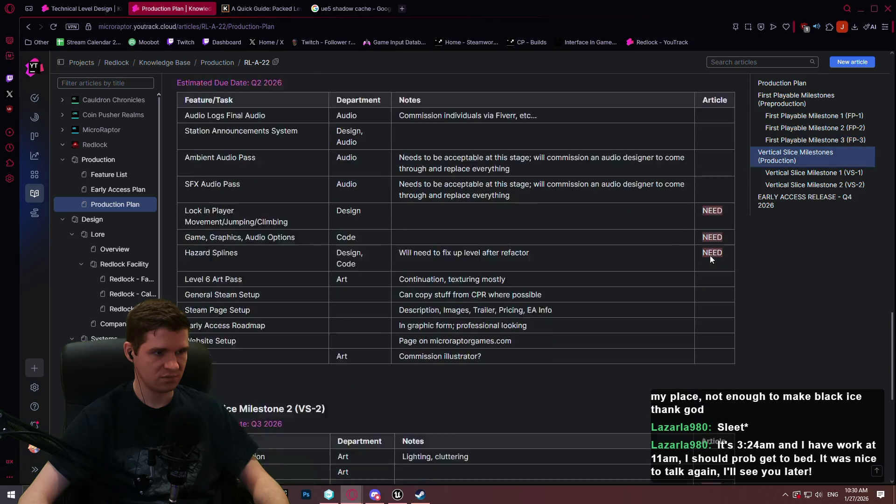
{"action": "mouse_move", "coordinate": [886, 364]}
{"action": "left_mouse_down"}
{"action": "mouse_move", "coordinate": [876, 107]}
{"action": "mouse_move", "coordinate": [848, 250]}
{"action": "left_mouse_up"}
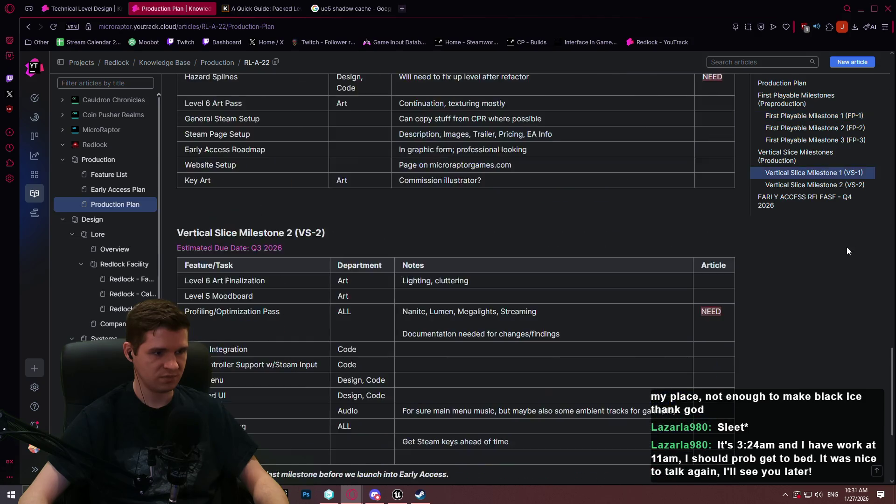
{"action": "scroll", "coordinate": [859, 307], "scroll_direction": "up", "scroll_amount": 15}
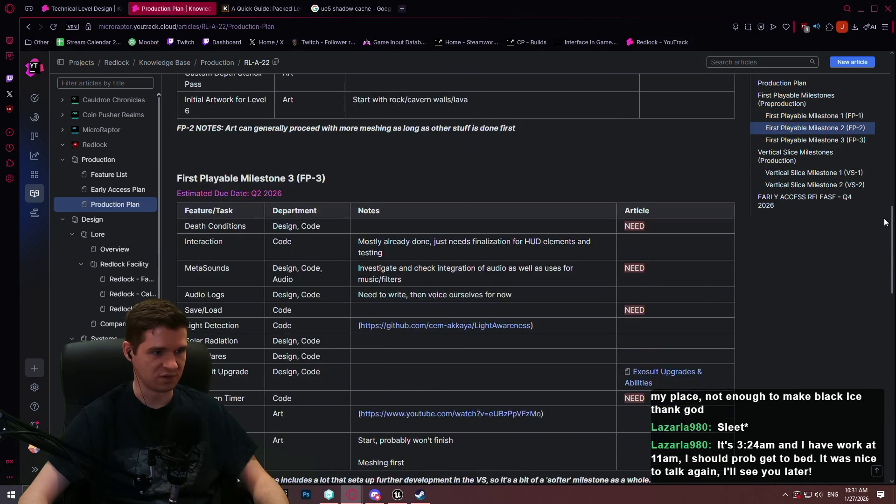
{"action": "scroll", "coordinate": [879, 326], "scroll_direction": "down", "scroll_amount": 8}
{"action": "scroll", "coordinate": [880, 329], "scroll_direction": "up", "scroll_amount": 9}
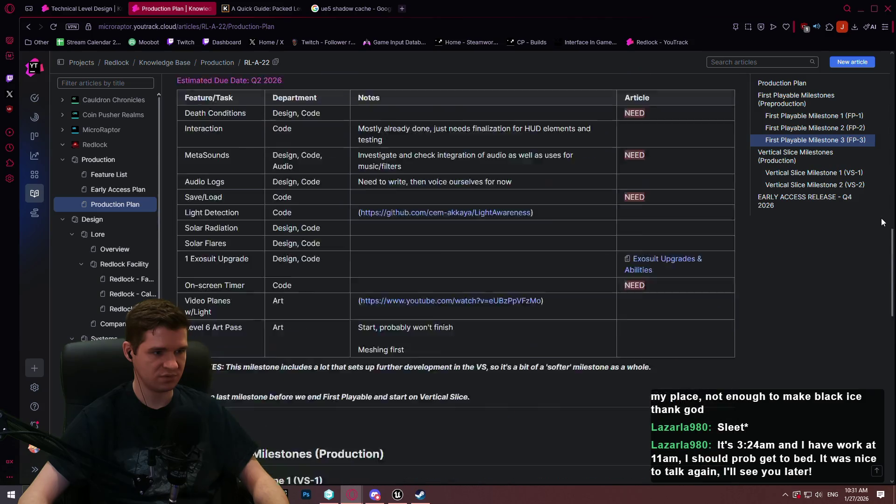
{"action": "scroll", "coordinate": [882, 216], "scroll_direction": "up", "scroll_amount": 10}
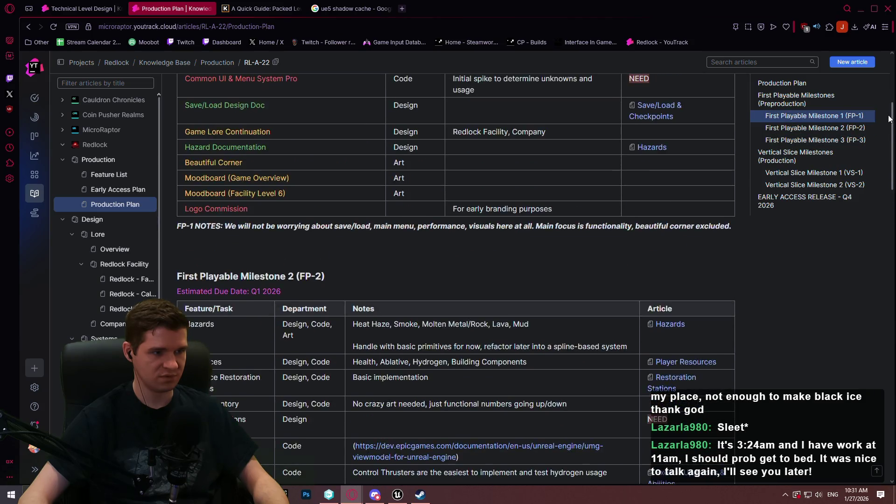
{"action": "scroll", "coordinate": [876, 366], "scroll_direction": "down", "scroll_amount": 20}
{"action": "scroll", "coordinate": [864, 408], "scroll_direction": "down", "scroll_amount": 4}
{"action": "scroll", "coordinate": [863, 305], "scroll_direction": "up", "scroll_amount": 15}
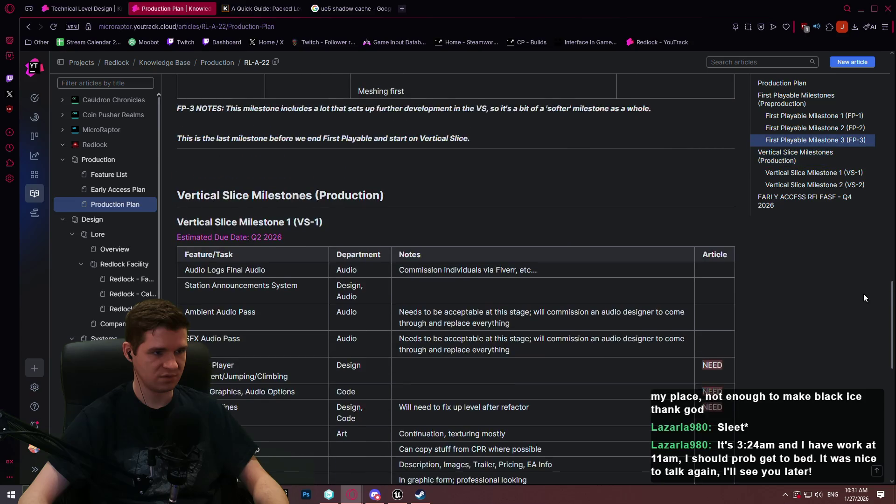
{"action": "scroll", "coordinate": [866, 289], "scroll_direction": "down", "scroll_amount": 8}
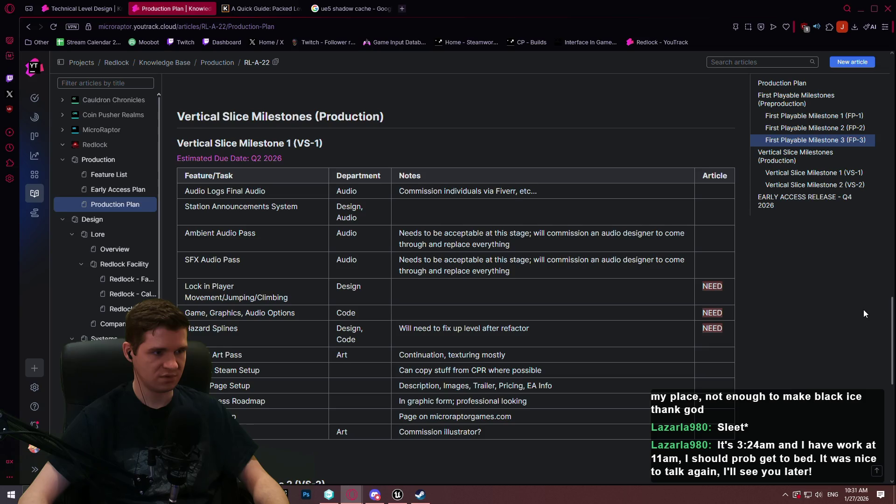
{"action": "scroll", "coordinate": [863, 310], "scroll_direction": "up", "scroll_amount": 8}
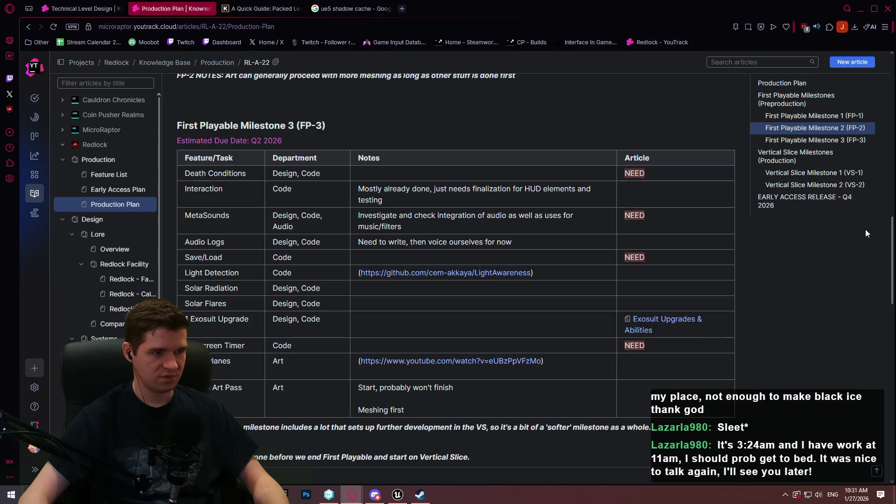
{"action": "scroll", "coordinate": [870, 186], "scroll_direction": "up", "scroll_amount": 10}
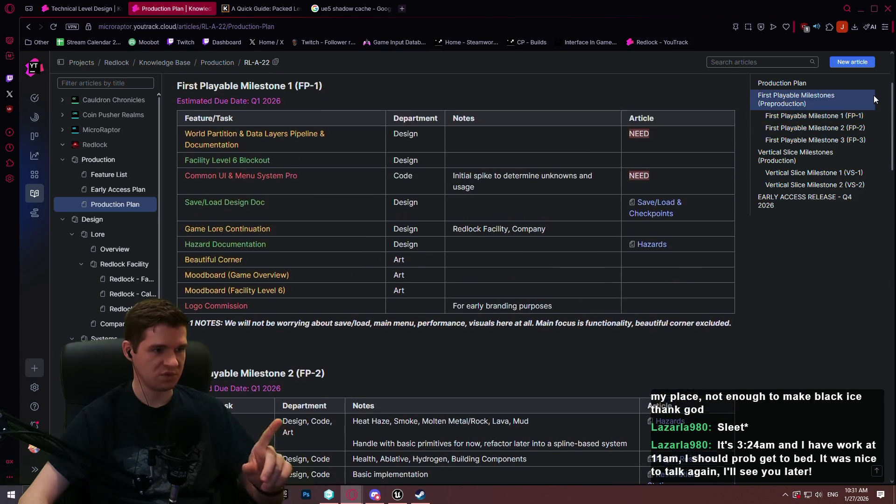
{"action": "scroll", "coordinate": [878, 140], "scroll_direction": "down", "scroll_amount": 10}
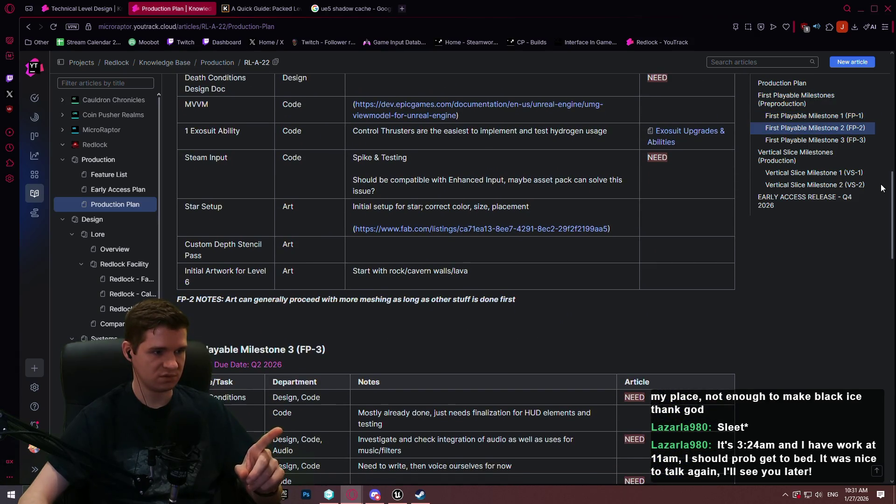
{"action": "left_click_drag", "start_coordinate": [883, 188], "coordinate": [886, 376]}
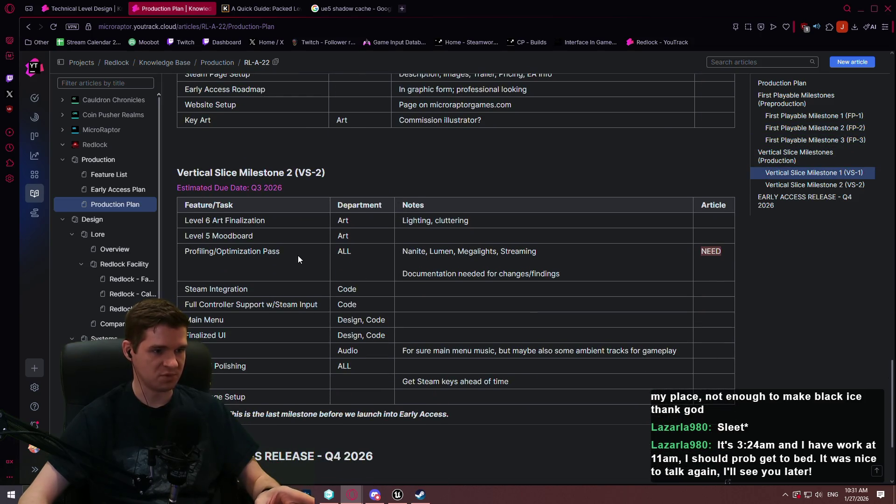
{"action": "scroll", "coordinate": [310, 267], "scroll_direction": "down", "scroll_amount": 3}
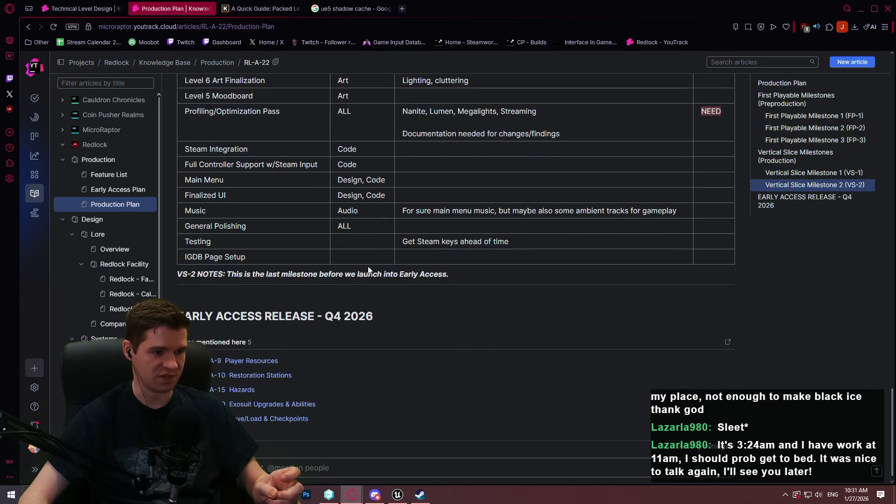
{"action": "scroll", "coordinate": [807, 301], "scroll_direction": "up", "scroll_amount": 3}
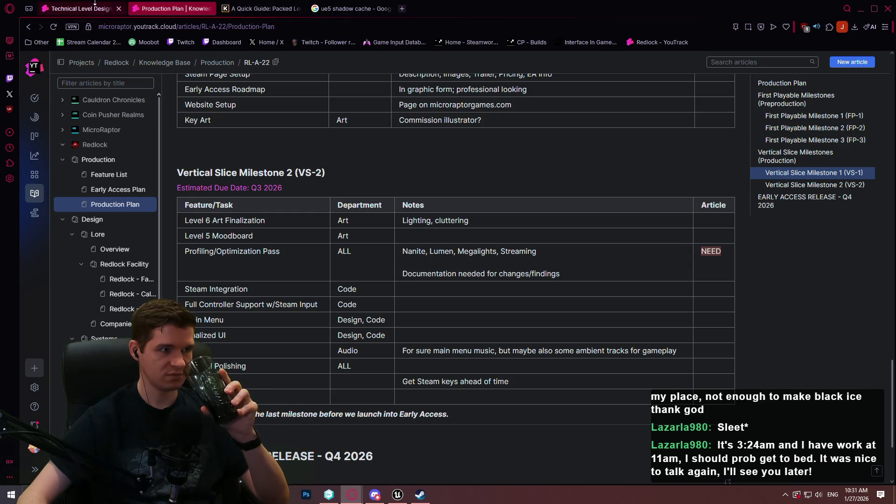
Switch back to the Technical Level Design article tab
{"action": "left_click", "coordinate": [80, 9]}
{"action": "mouse_move", "coordinate": [505, 8]}
{"action": "left_mouse_down"}
{"action": "mouse_move", "coordinate": [514, 9]}
{"action": "mouse_move", "coordinate": [520, 77]}
{"action": "mouse_move", "coordinate": [506, 4]}
{"action": "left_mouse_up"}
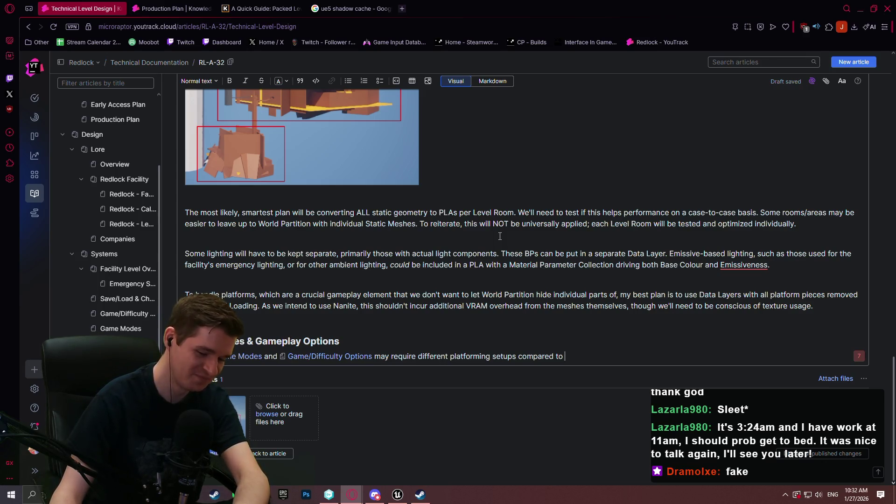
Search 'on screen ruler' and show PiliApp's 30 cm ruler for a 21.5-inch monitor in full screen
{"action": "left_click", "coordinate": [402, 9]}
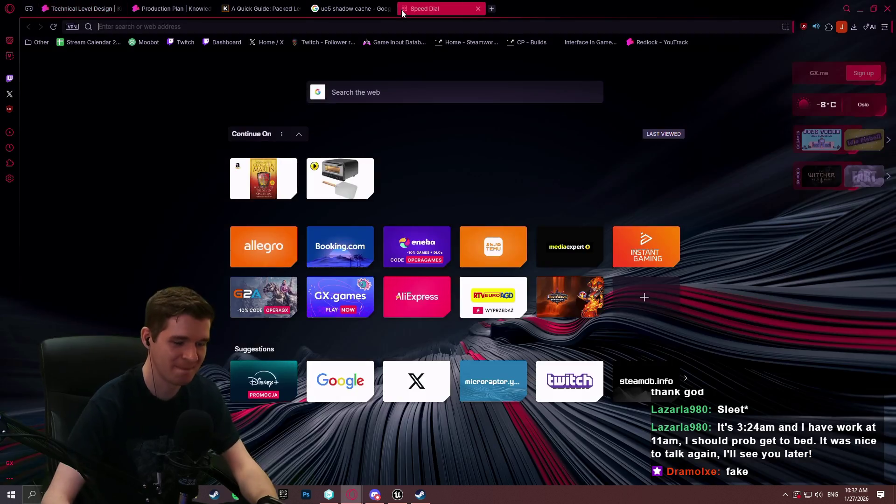
{"action": "type", "text": "on screen ruler"}
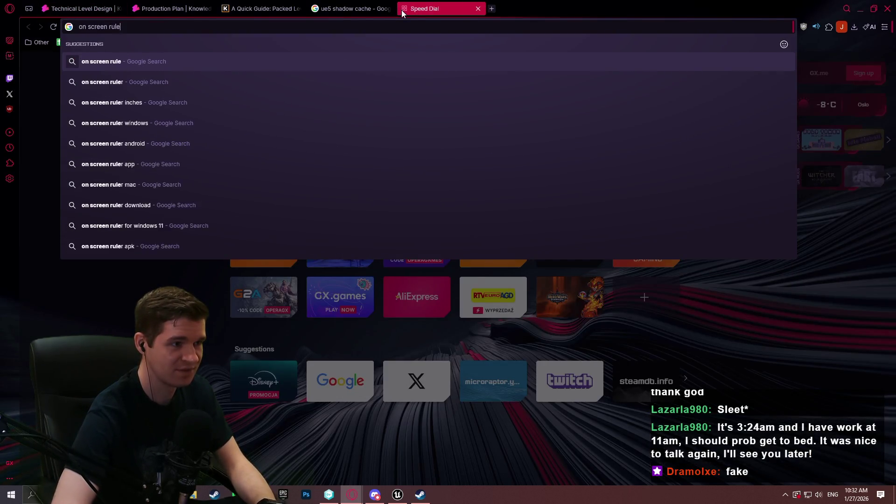
{"action": "key", "text": "Return"}
{"action": "left_click", "coordinate": [238, 154]}
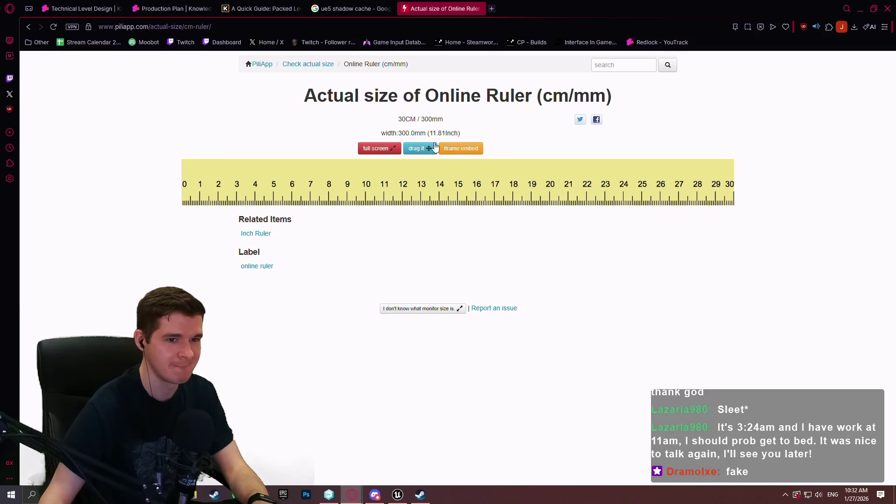
{"action": "left_click", "coordinate": [417, 148]}
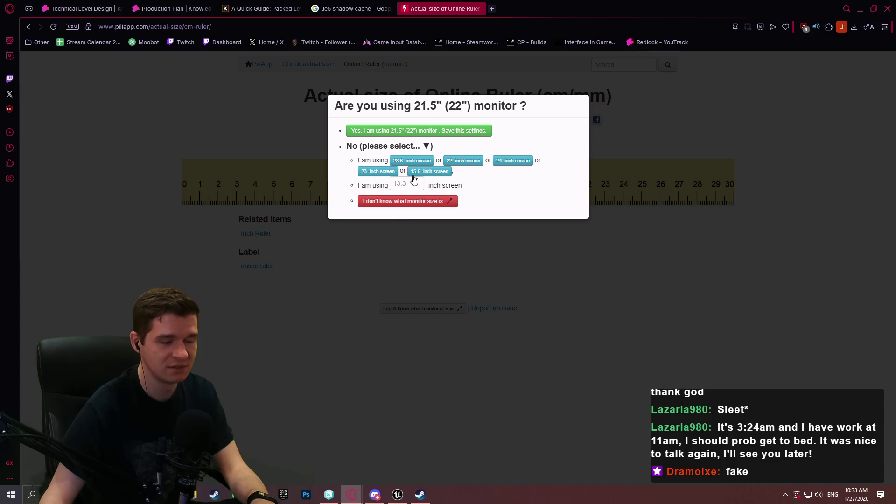
{"action": "left_click", "coordinate": [437, 132]}
{"action": "left_click", "coordinate": [399, 148]}
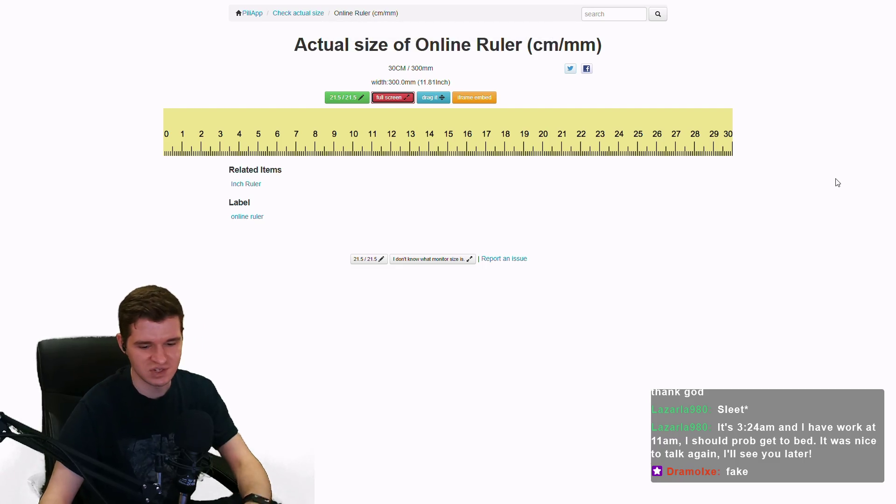
Capture the page and circle the area below the ruler in red, then exit full screen and close the ruler tab
{"action": "key", "text": "Print"}
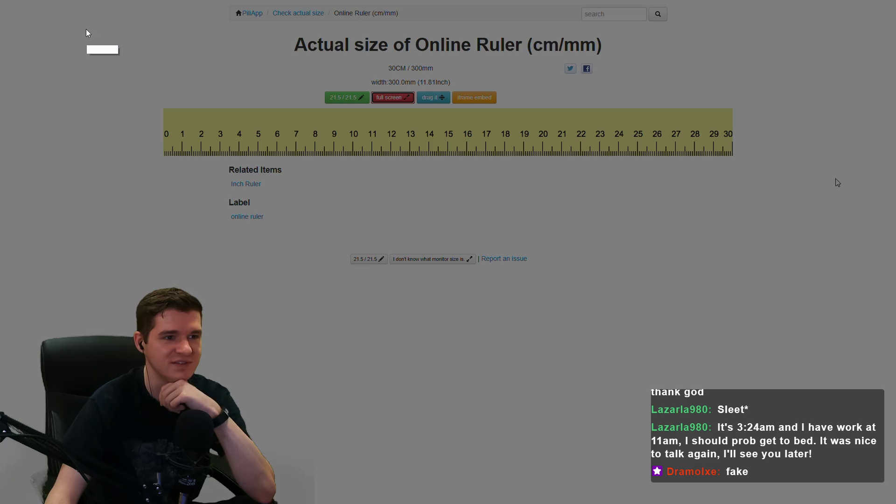
{"action": "mouse_move", "coordinate": [49, 2]}
{"action": "left_mouse_down"}
{"action": "mouse_move", "coordinate": [767, 426]}
{"action": "mouse_move", "coordinate": [862, 426]}
{"action": "left_mouse_up"}
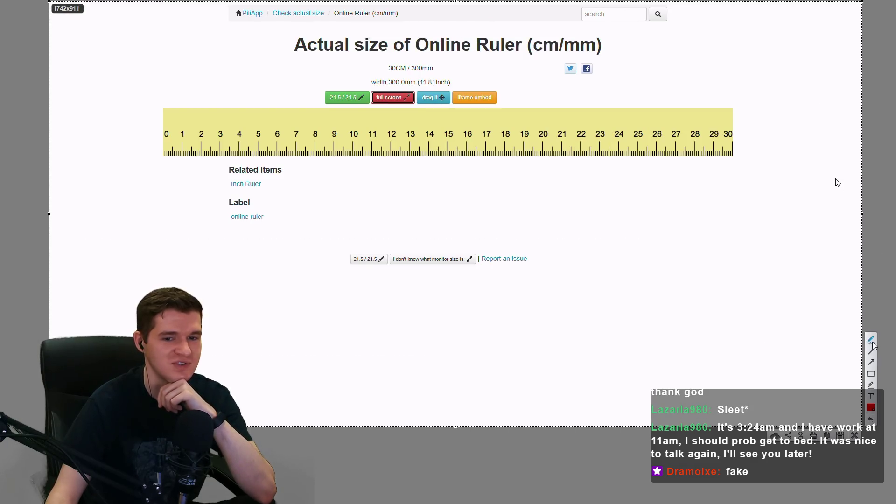
{"action": "left_click", "coordinate": [871, 340]}
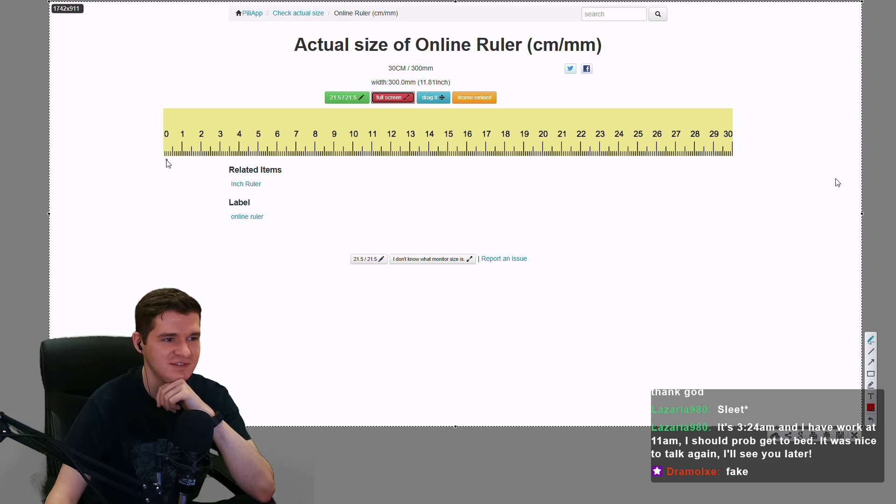
{"action": "mouse_move", "coordinate": [166, 160]}
{"action": "left_mouse_down"}
{"action": "mouse_move", "coordinate": [558, 164]}
{"action": "mouse_move", "coordinate": [570, 169]}
{"action": "mouse_move", "coordinate": [581, 205]}
{"action": "mouse_move", "coordinate": [560, 242]}
{"action": "mouse_move", "coordinate": [163, 249]}
{"action": "left_mouse_up"}
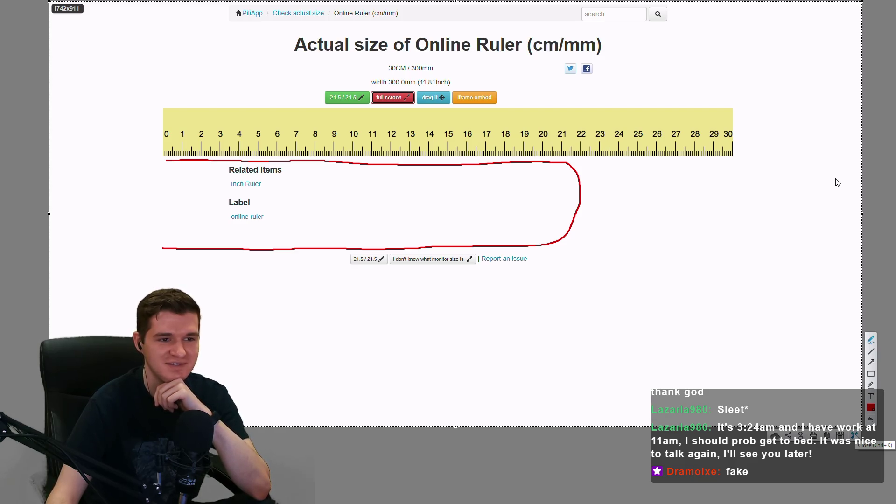
{"action": "left_click", "coordinate": [854, 435]}
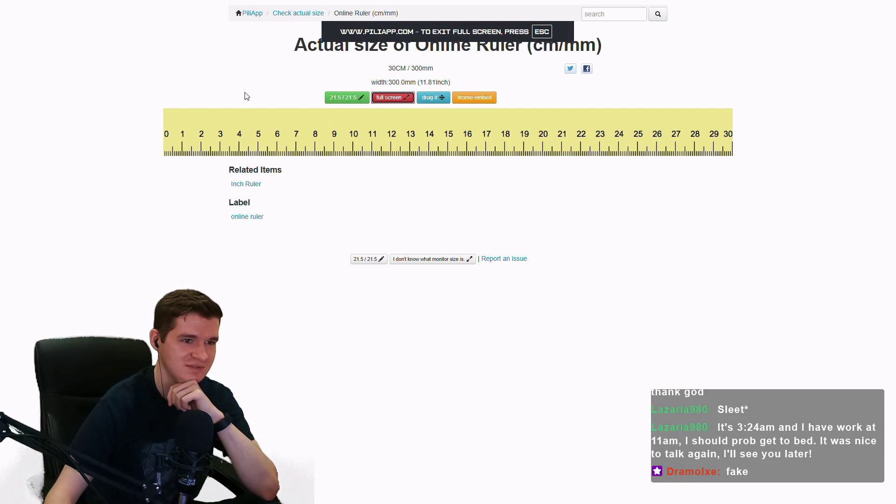
{"action": "key", "text": "Escape"}
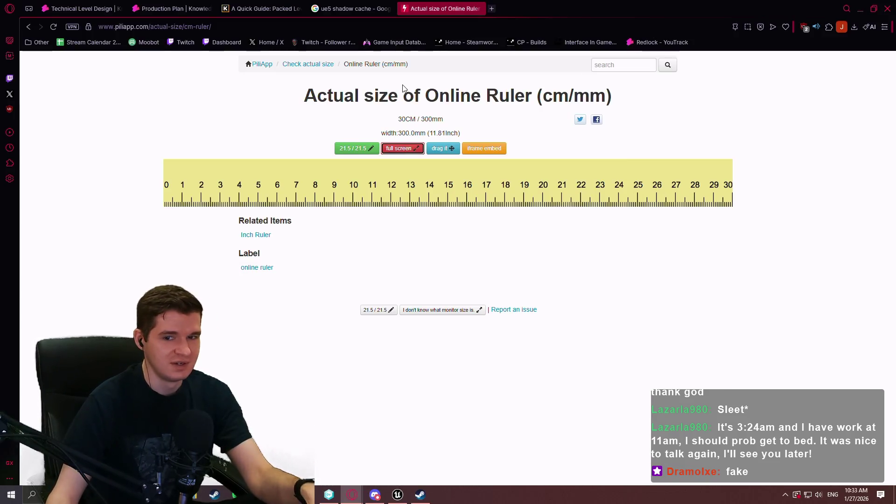
{"action": "left_click", "coordinate": [481, 9]}
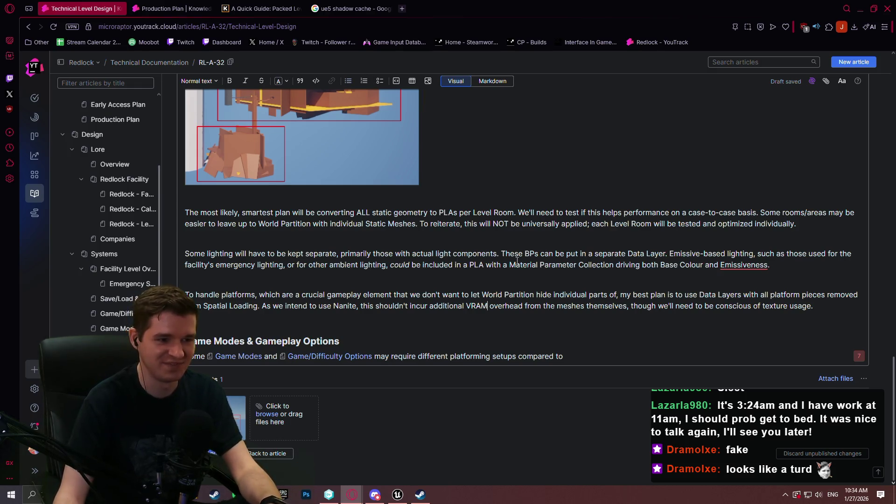
Extend the Game Modes paragraph with the base game and Early Access note, italicising 'how we're going to solve it'
{"action": "left_click", "coordinate": [580, 354]}
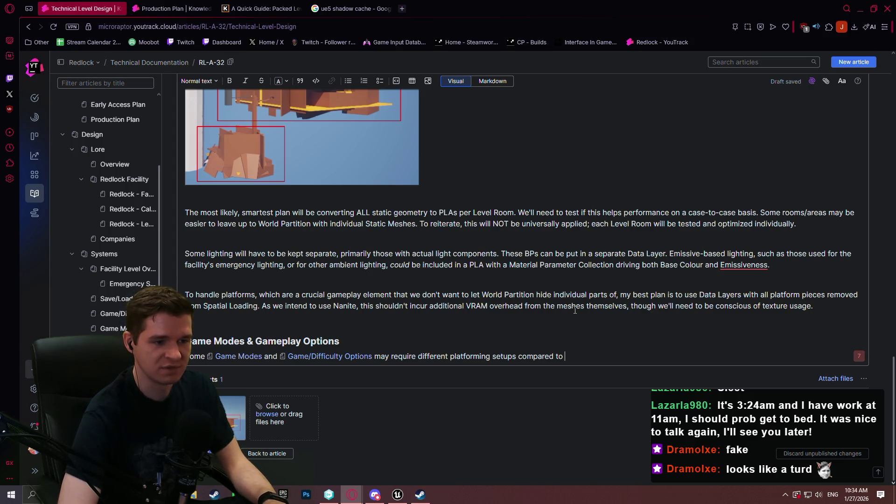
{"action": "type", "text": "the"}
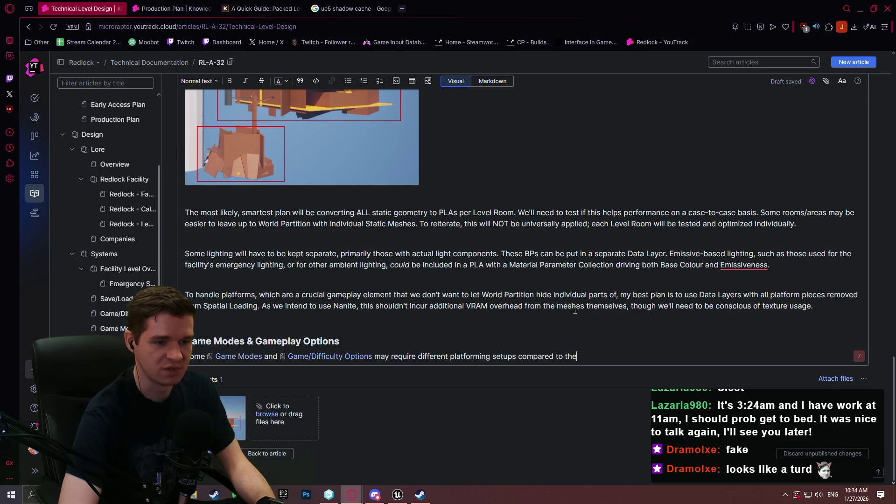
{"action": "type", "text": " base game. WHile "}
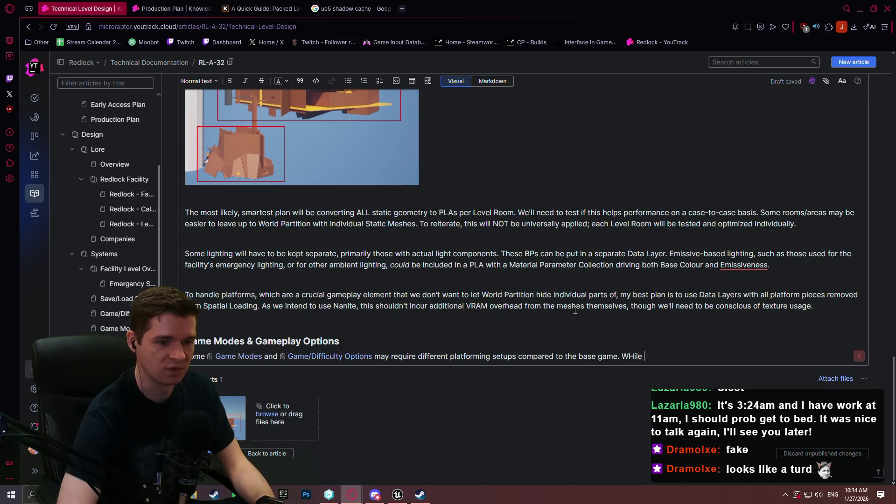
{"action": "type", "text": "ile n"}
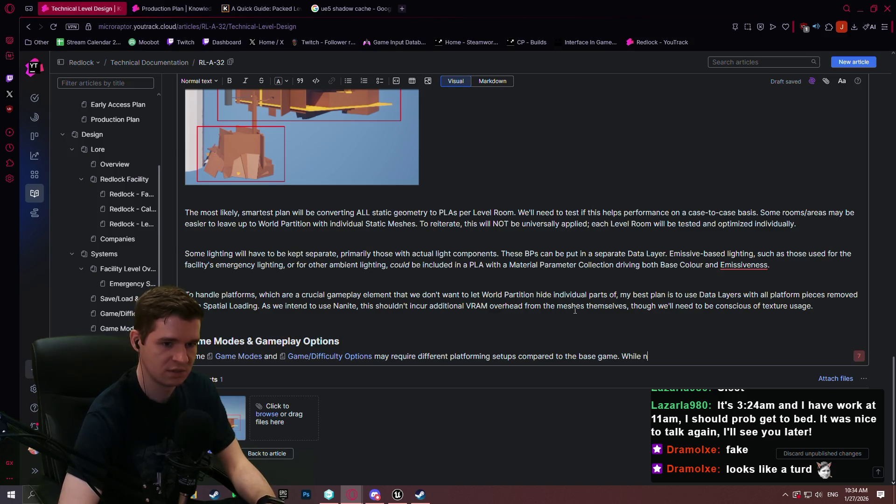
{"action": "type", "text": "ot something we'l"}
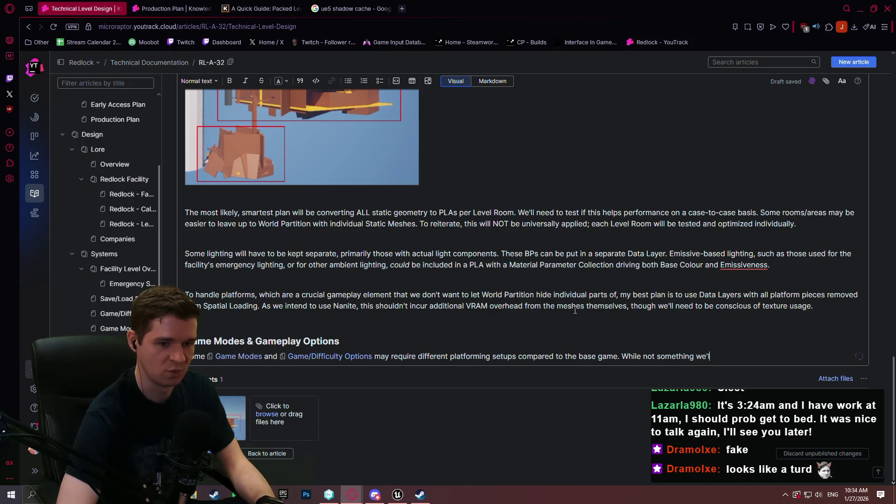
{"action": "type", "text": "l investigate for"}
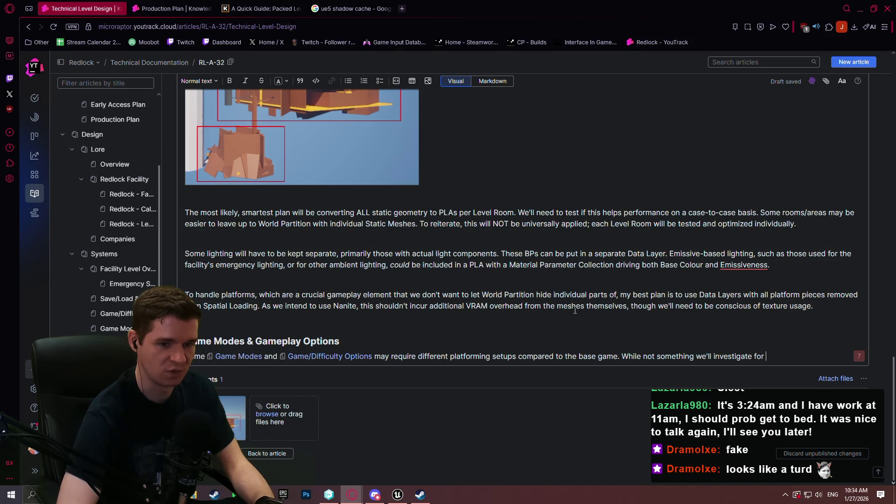
{"action": "type", "text": "our initial Early Access re"}
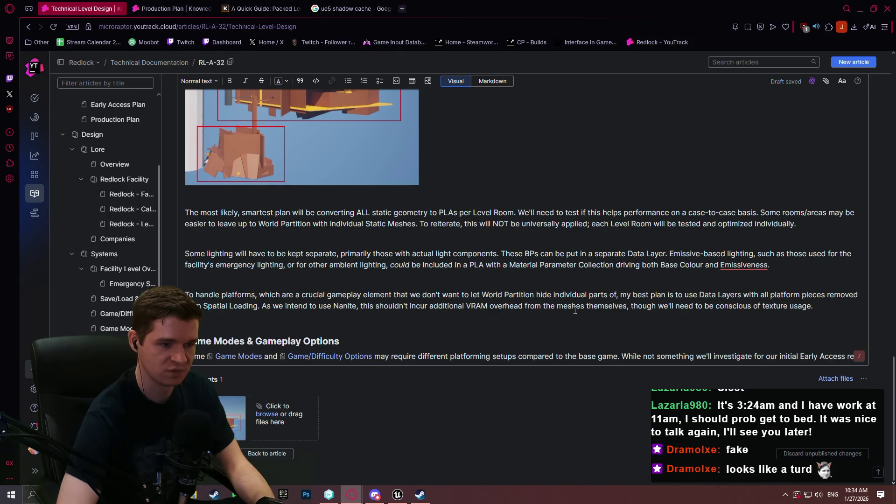
{"action": "type", "text": "lease, wedo not "}
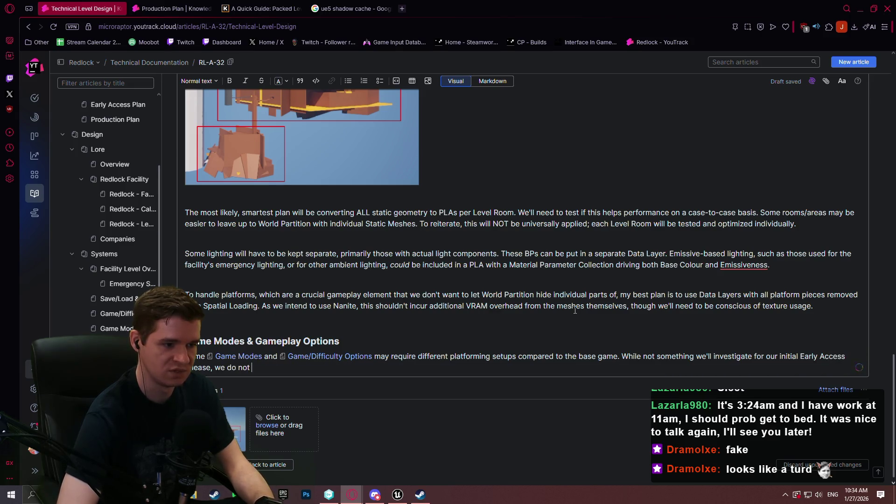
{"action": "key", "text": "BackSpace"}
{"action": "key", "text": "BackSpace"}
{"action": "key", "text": "BackSpace"}
{"action": "type", "text": "eed to know"}
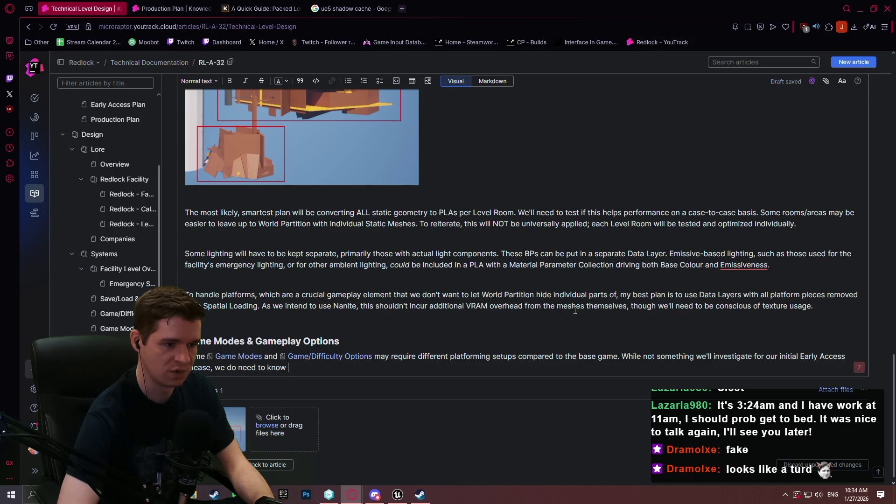
{"action": "key", "text": "ctrl+i"}
{"action": "type", "text": "how"}
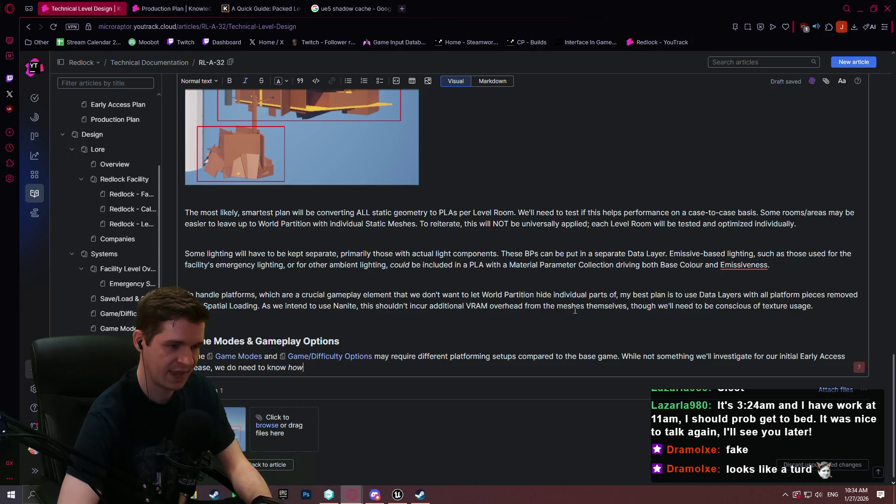
{"action": "type", "text": " we're going "}
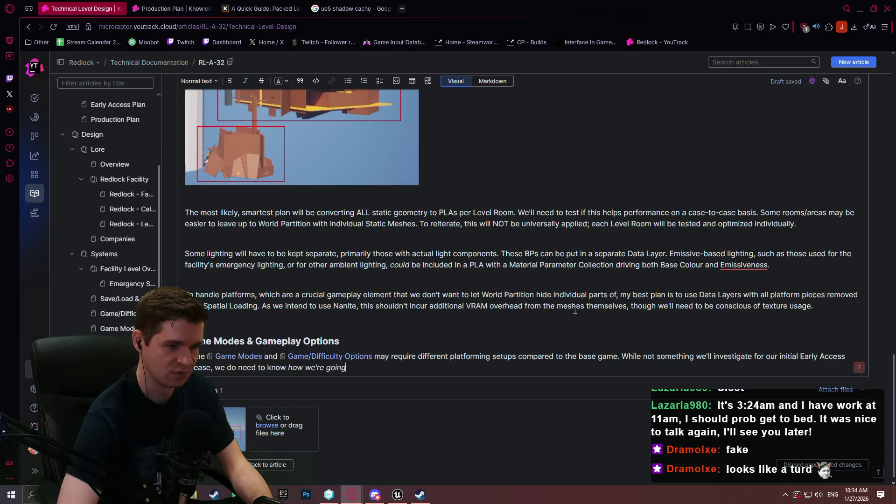
{"action": "type", "text": "to solve it"}
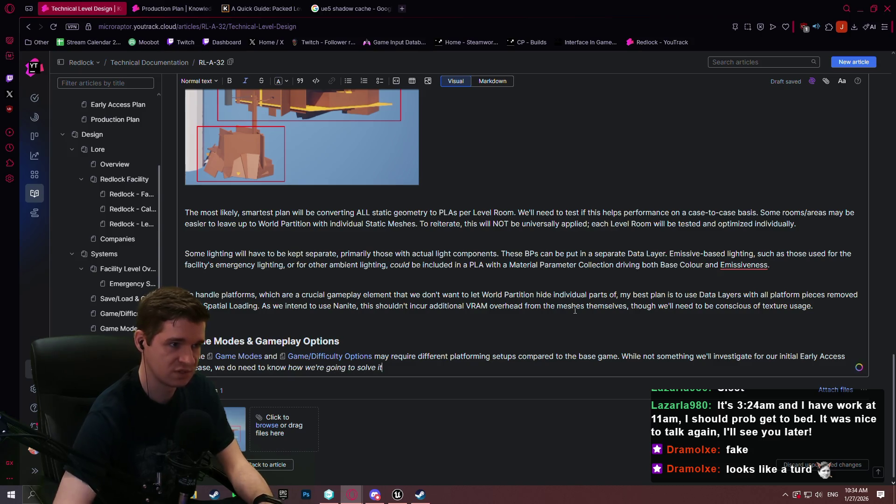
{"action": "left_click_drag", "start_coordinate": [382, 368], "coordinate": [305, 371]}
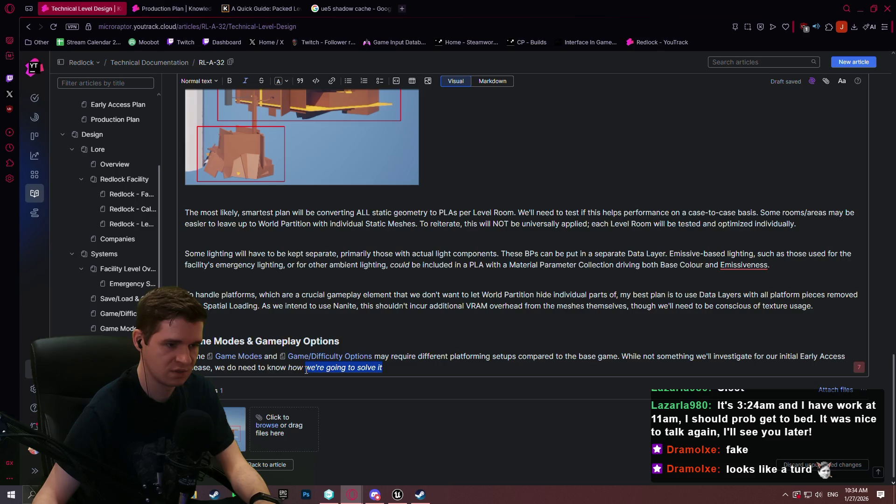
{"action": "key", "text": "ctrl+i"}
{"action": "left_click", "coordinate": [427, 369]}
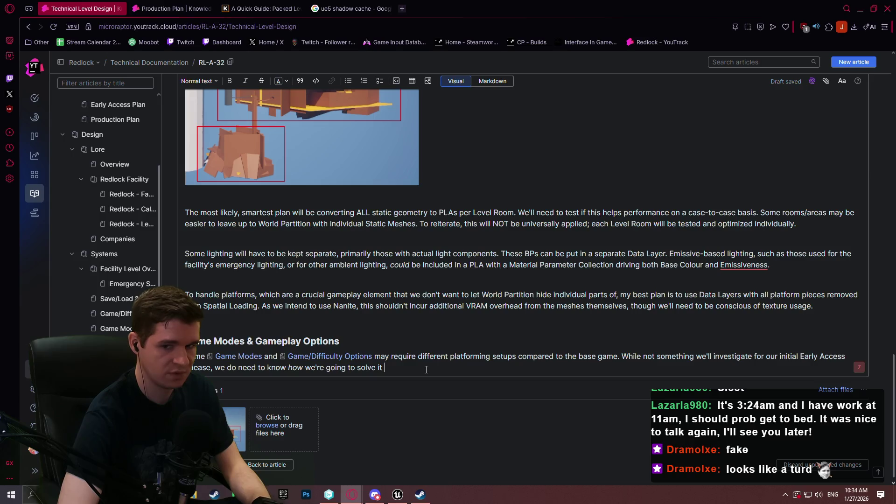
Add the ASAP sentence ending 'alternative experiences ready to go when we need them.'
{"action": "type", "text": "ASAP. T"}
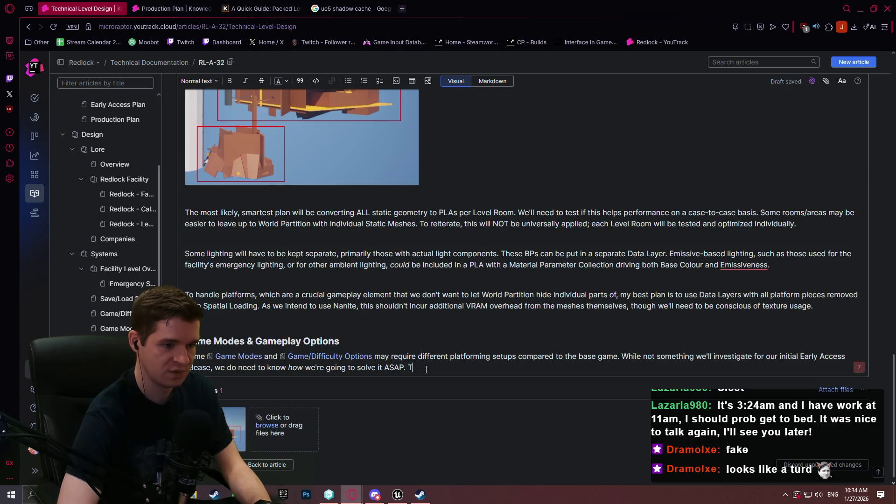
{"action": "key", "text": "BackSpace"}
{"action": "type", "text": ". If"}
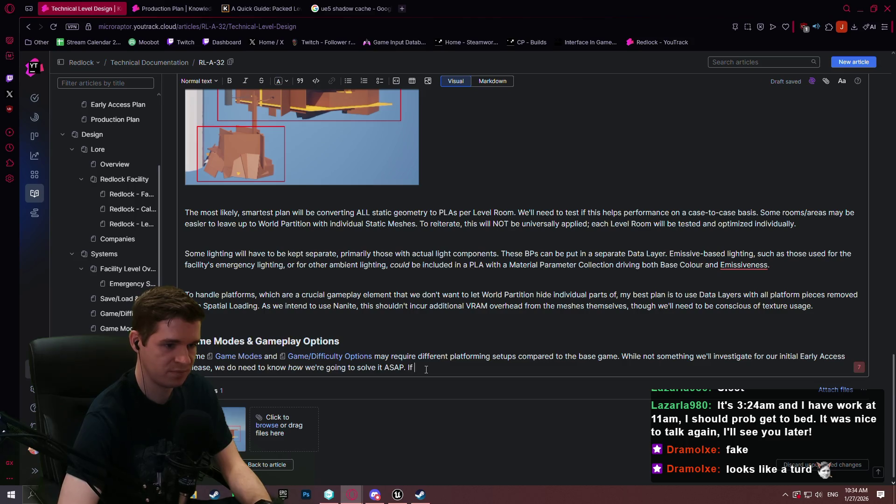
{"action": "type", "text": "we can set up"}
{"action": "type", "text": " our levels"}
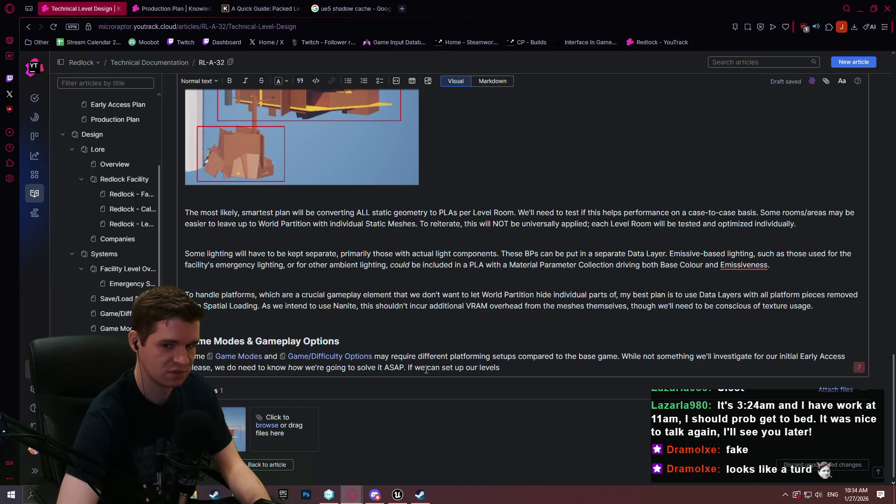
{"action": "type", "text": " with"}
{"action": "type", "text": " it in mind, i"}
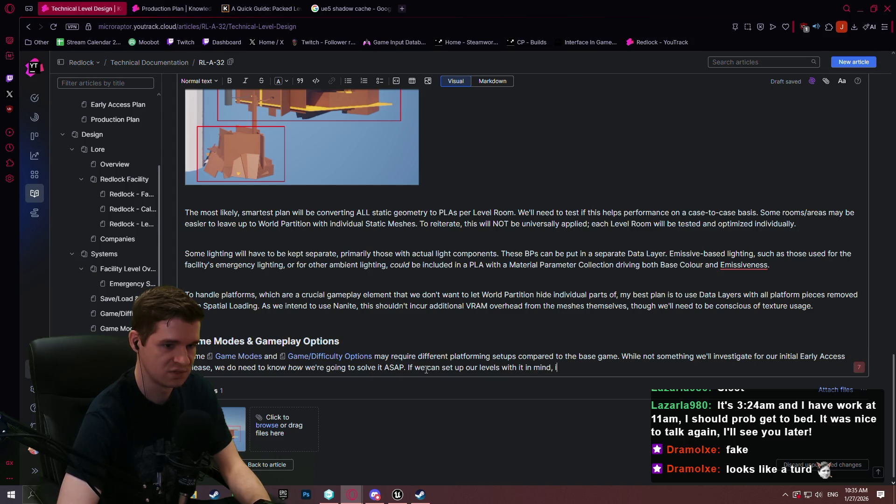
{"action": "type", "text": "t will bec"}
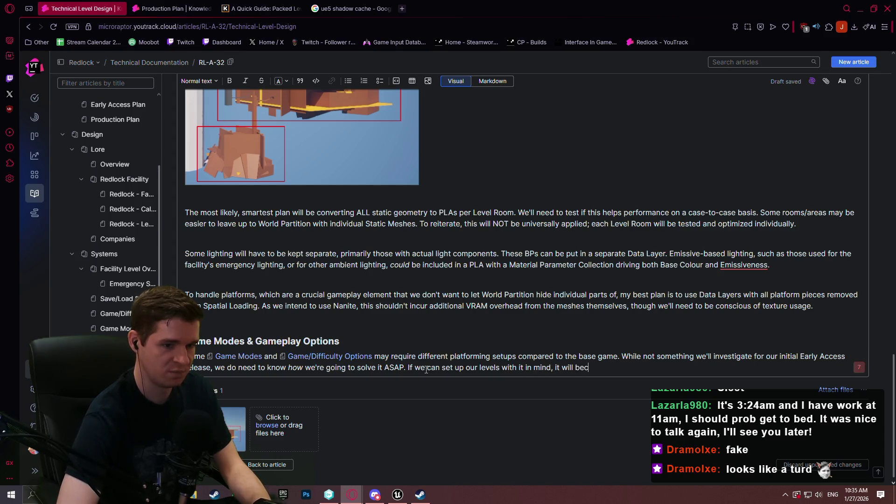
{"action": "type", "text": "me"}
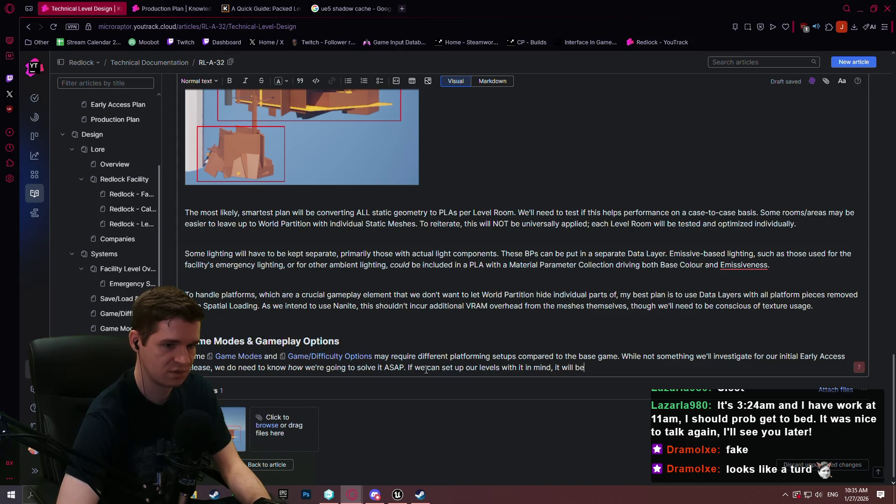
{"action": "type", "text": "come much easier to"}
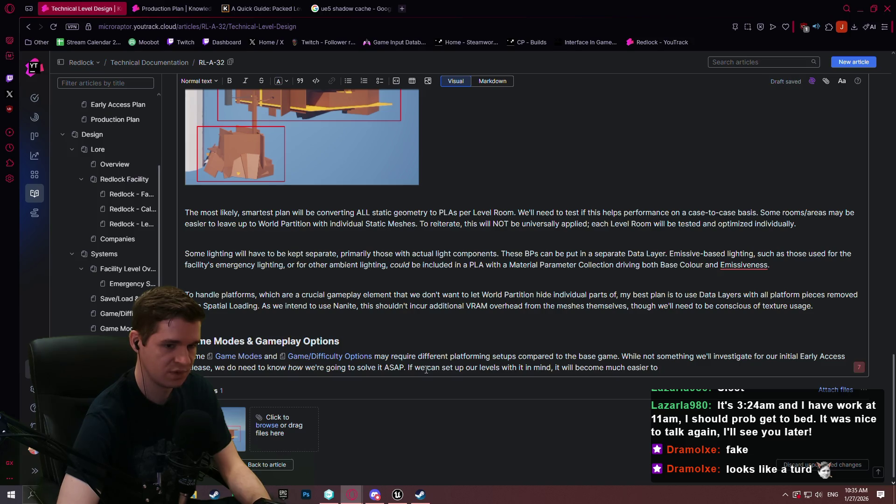
{"action": "type", "text": " have thoalternative e"}
{"action": "type", "text": "xper"}
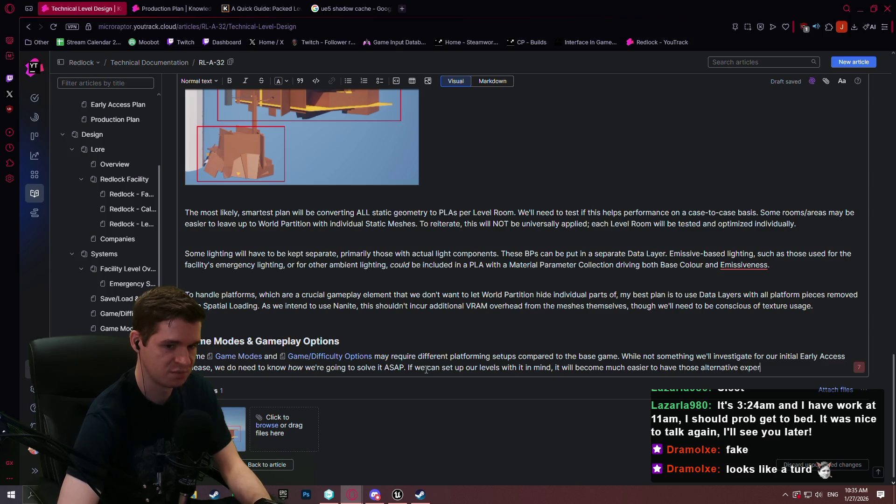
{"action": "type", "text": "iences ready to go wh"}
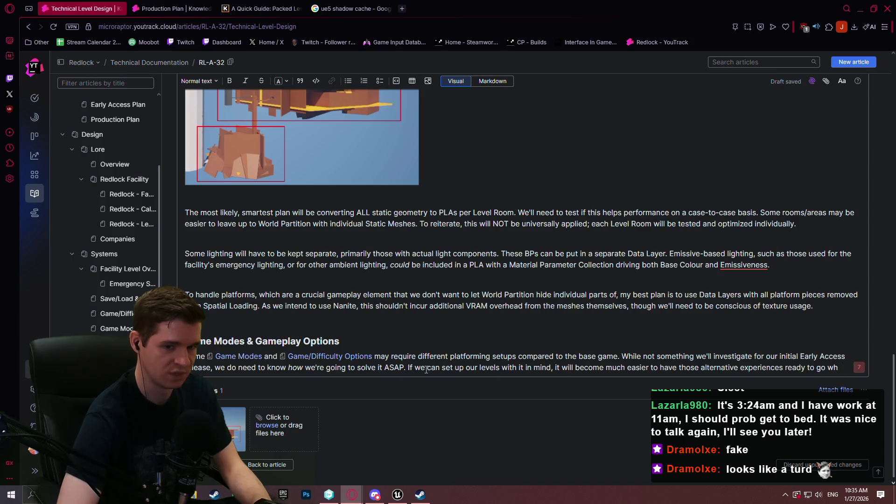
{"action": "type", "text": "neen needed"}
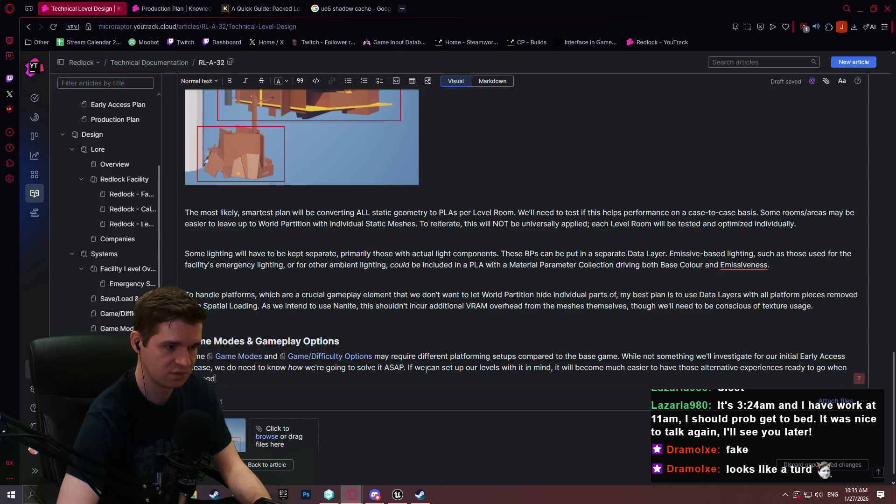
{"action": "key", "text": "BackSpace"}
{"action": "key", "text": "BackSpace"}
{"action": "type", "text": "them."}
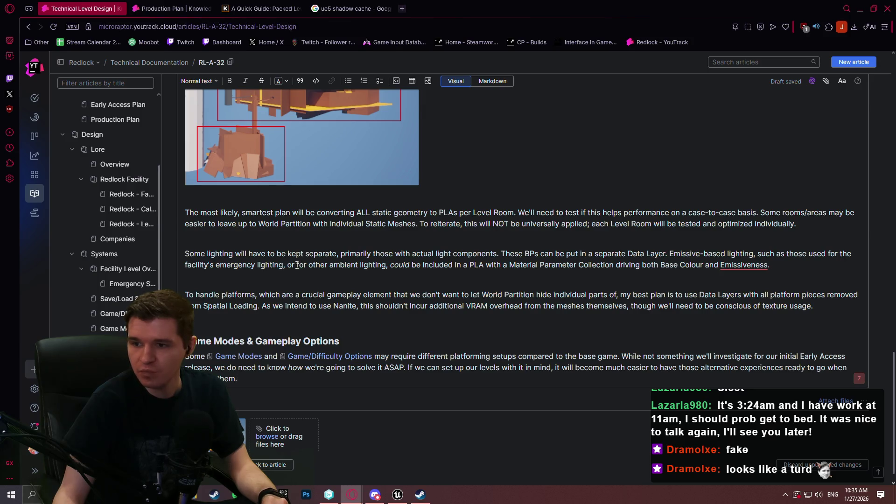
{"action": "scroll", "coordinate": [303, 271], "scroll_direction": "down", "scroll_amount": 1}
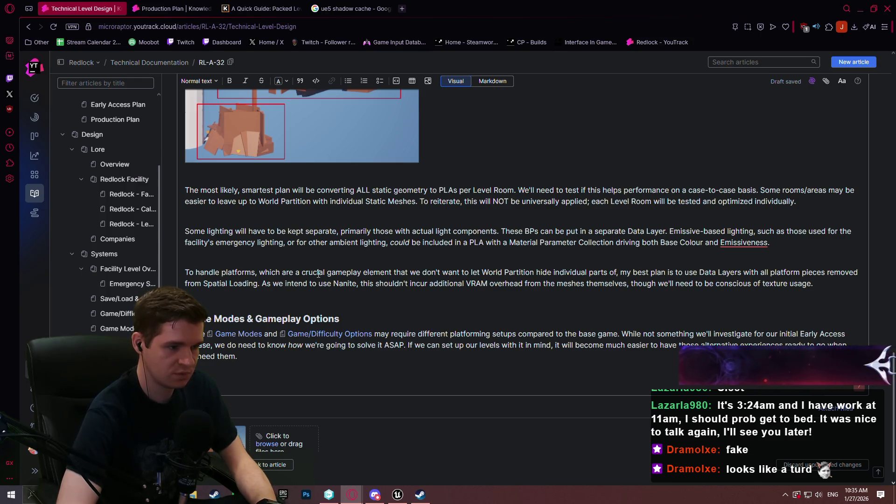
Type 'to control Data Layer visibility for these modes/options through a Data Table.' and start a new line
{"action": "type", "text": "to control "}
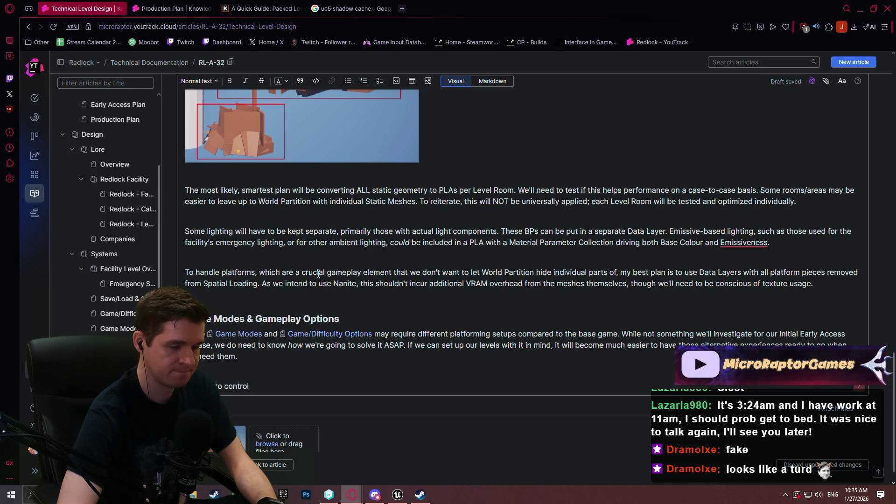
{"action": "type", "text": "t"}
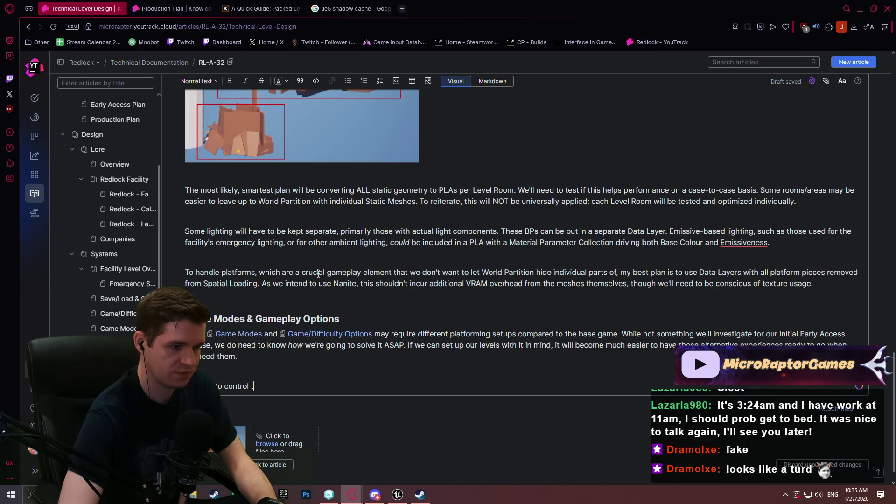
{"action": "key", "text": "BackSpace"}
{"action": "type", "text": "Data Lay"}
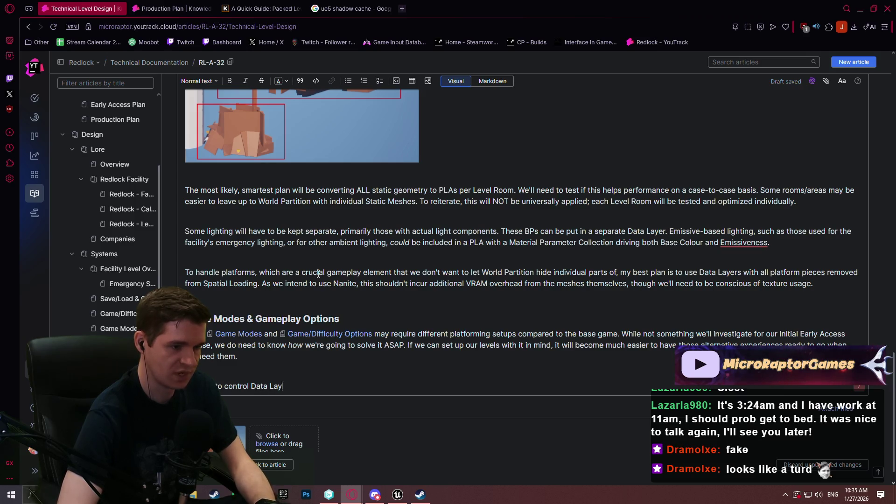
{"action": "type", "text": "er visibility "}
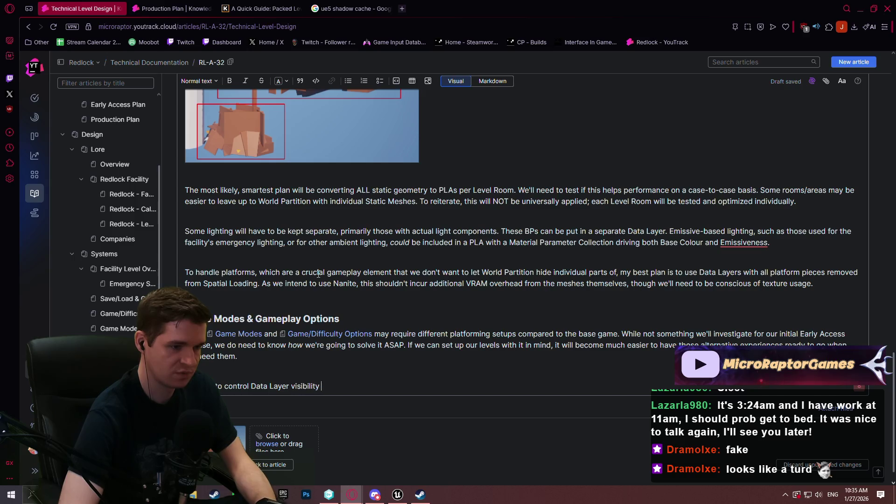
{"action": "type", "text": "for these modes"}
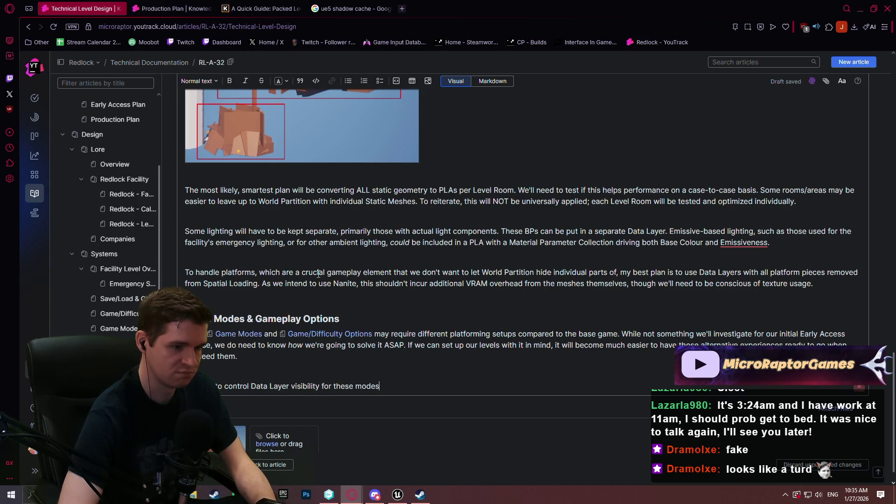
{"action": "type", "text": "/options through a"}
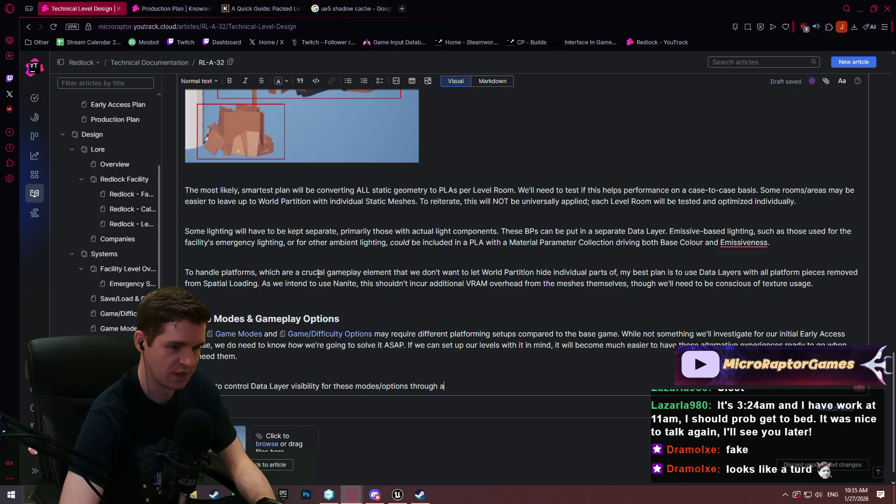
{"action": "type", "text": " Data Table"}
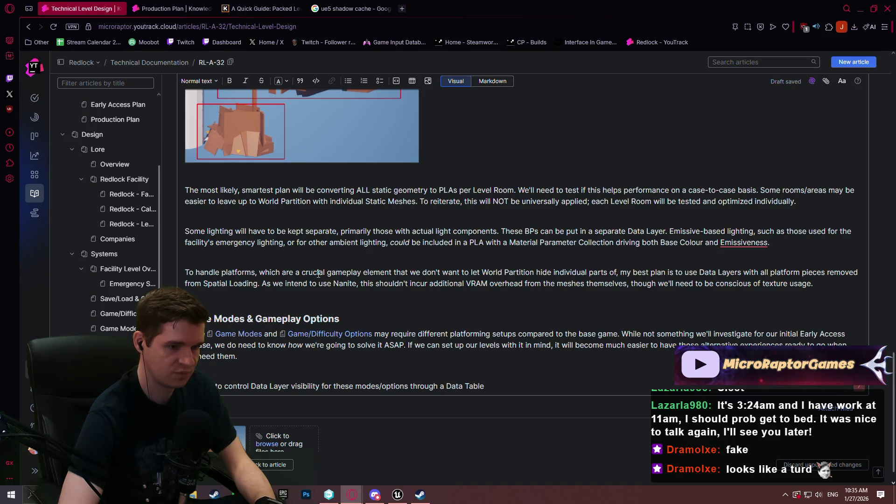
{"action": "type", "text": " where we can compare"}
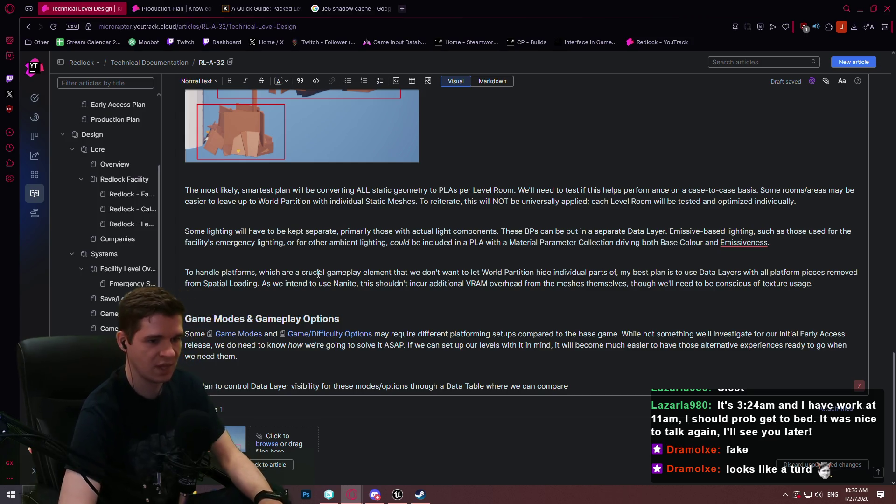
{"action": "key", "text": "BackSpace"}
{"action": "key", "text": "BackSpace"}
{"action": "key", "text": "BackSpace"}
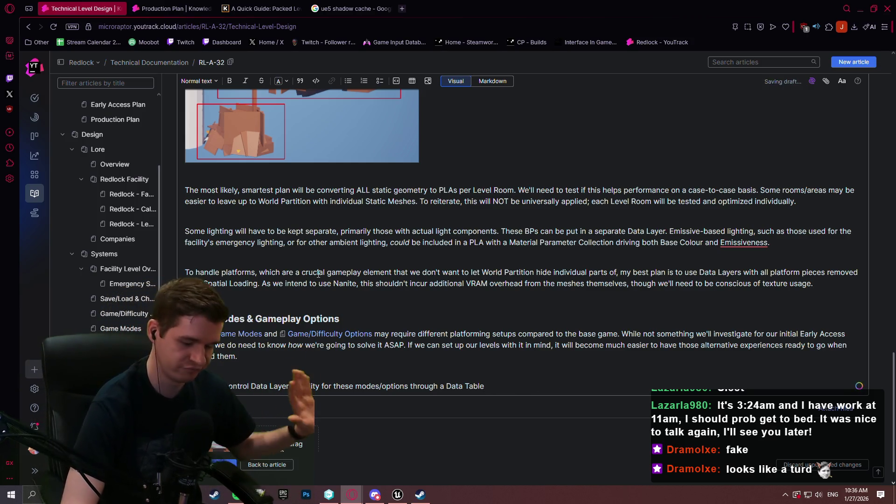
{"action": "type", "text": "."}
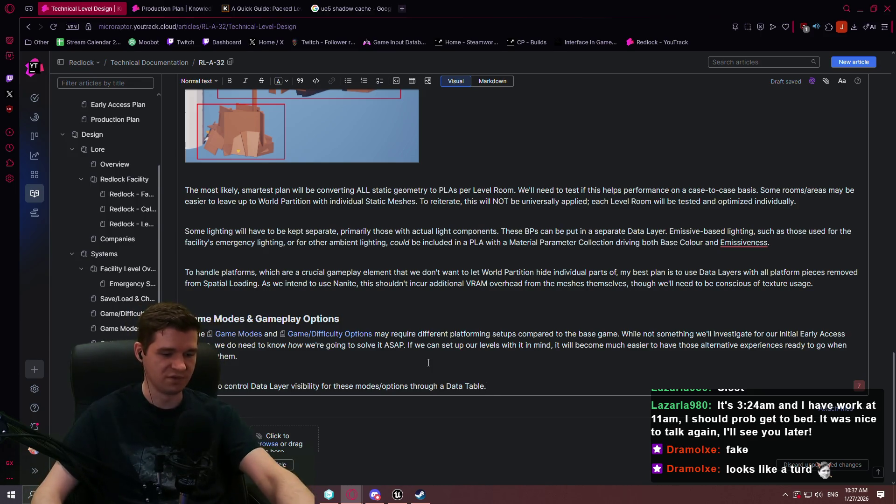
{"action": "left_click", "coordinate": [502, 385]}
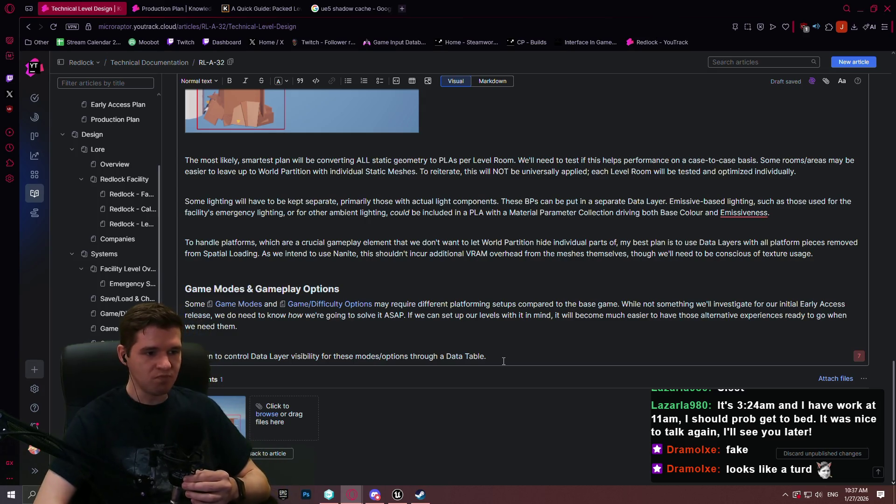
{"action": "key", "text": "Return"}
{"action": "key", "text": "Return"}
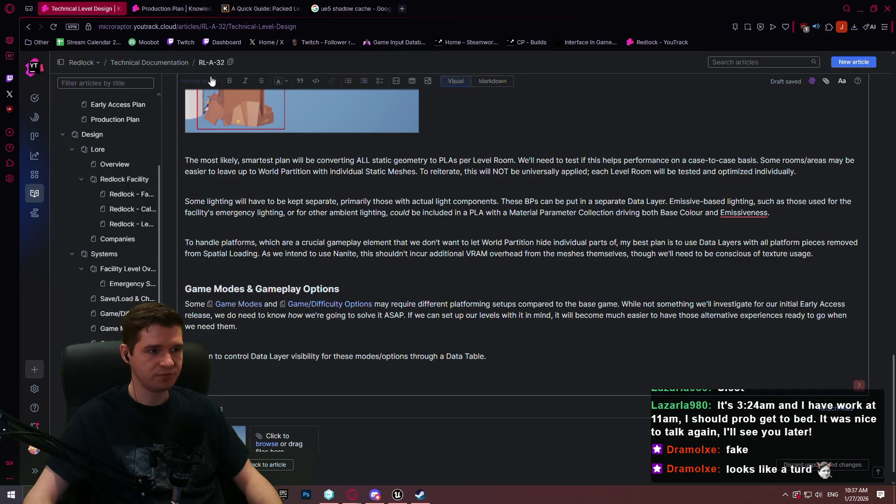
{"action": "left_click", "coordinate": [199, 81]}
Make the new line a Heading 2 Persistence heading, then begin the sentence on actors and levels needing persistence of options/states/data
{"action": "left_click", "coordinate": [227, 148]}
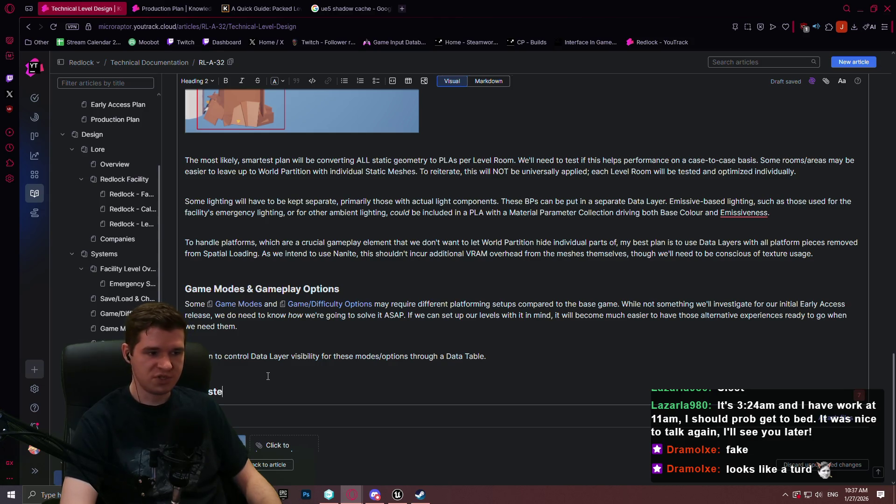
{"action": "type", "text": "nce"}
{"action": "key", "text": "Return"}
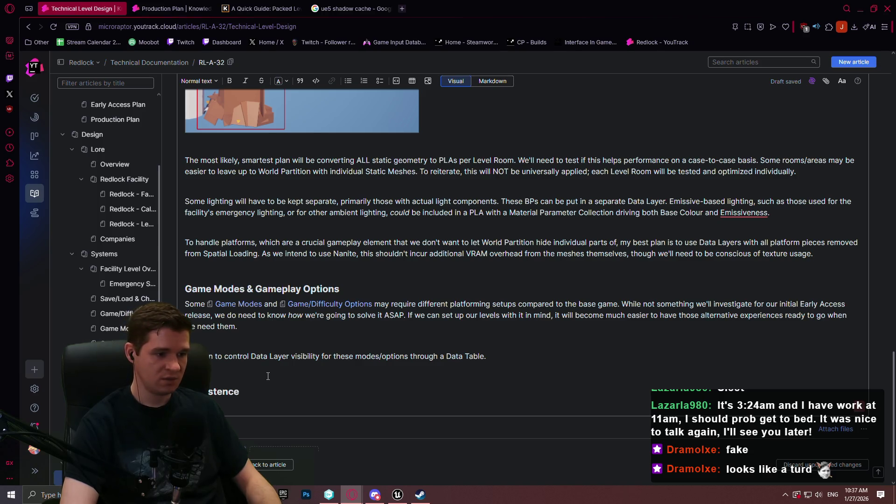
{"action": "type", "text": "ur actors a"}
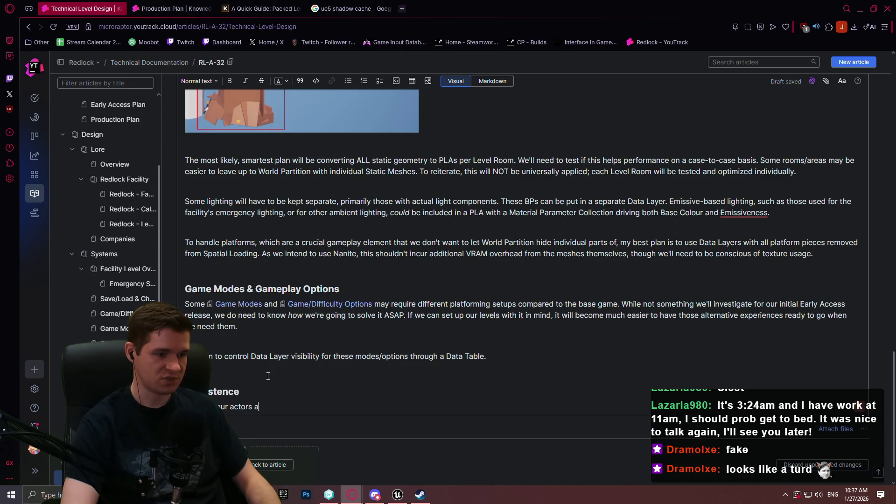
{"action": "type", "text": "nd part"}
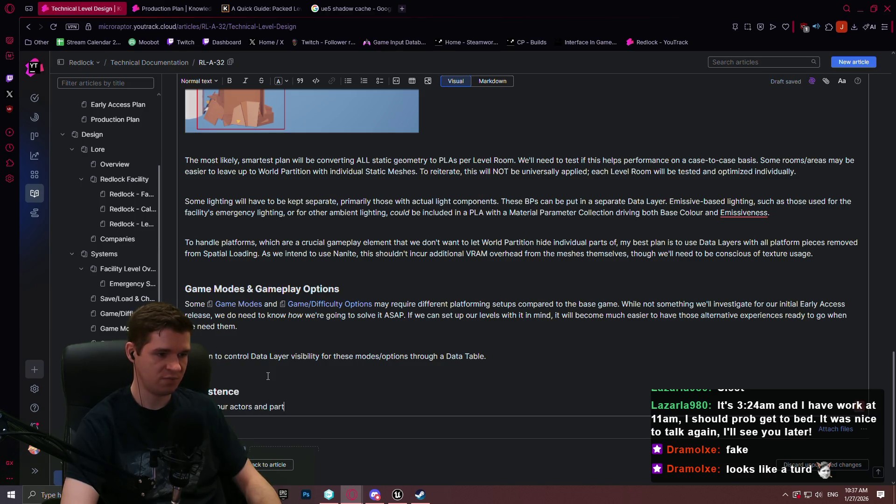
{"action": "type", "text": "s of levels will "}
{"action": "type", "text": "require"}
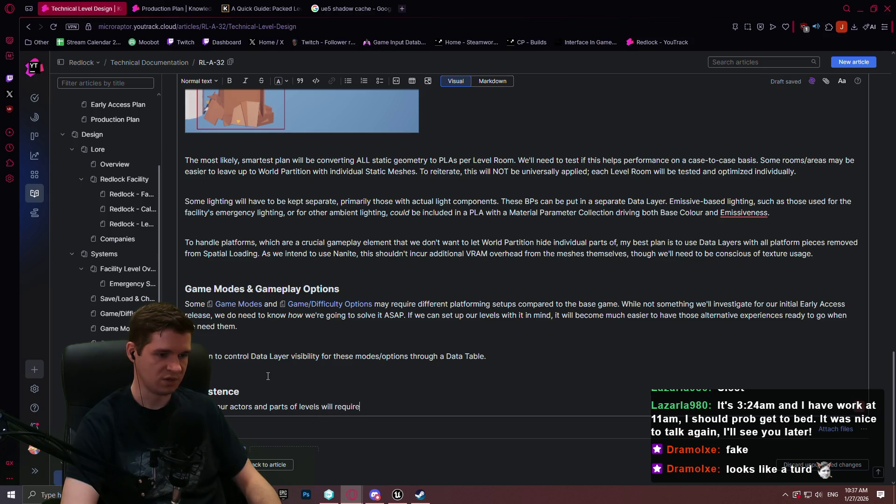
{"action": "type", "text": " us to handle pe"}
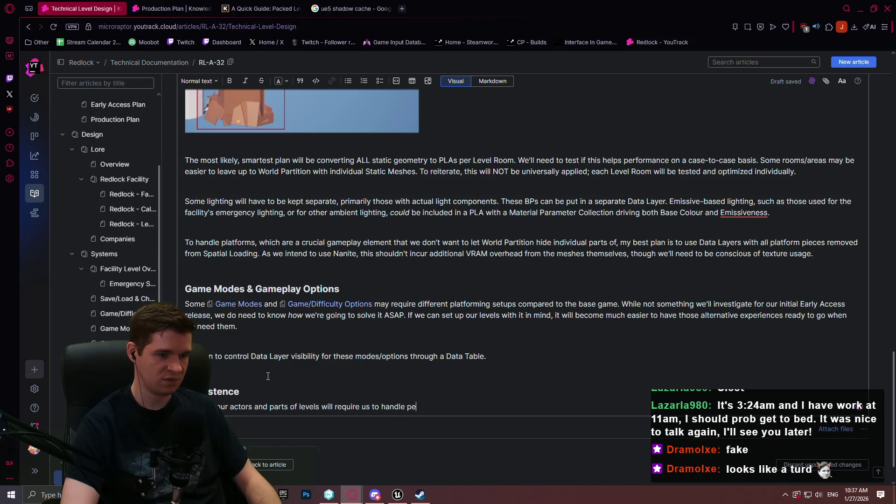
{"action": "type", "text": "rsistence of opti"}
{"action": "type", "text": "ons/s"}
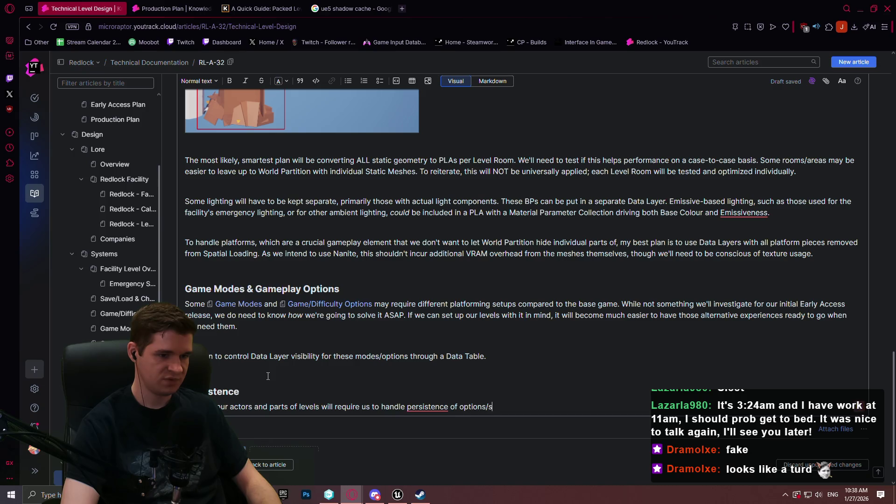
{"action": "type", "text": "tates/data."}
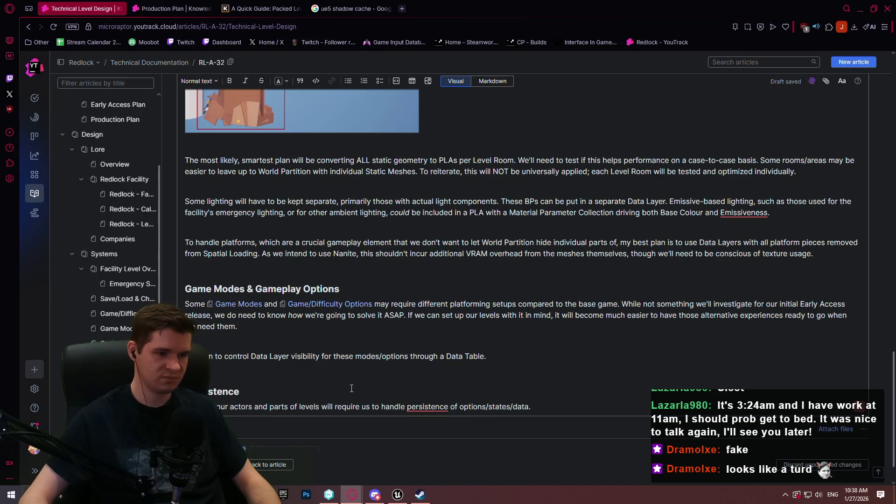
After the persistence link, begin the sentence 'There is an experimental plug', leaving it unfinished
{"action": "left_click", "coordinate": [436, 407]}
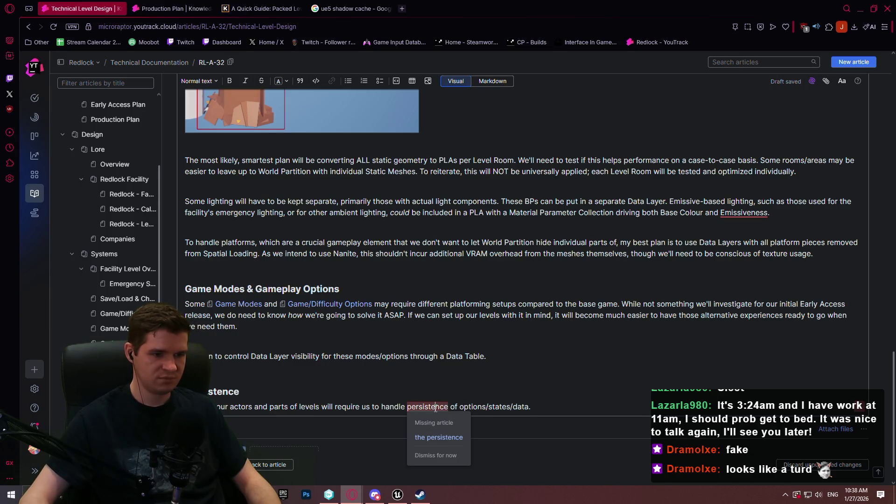
{"action": "left_click", "coordinate": [439, 437]}
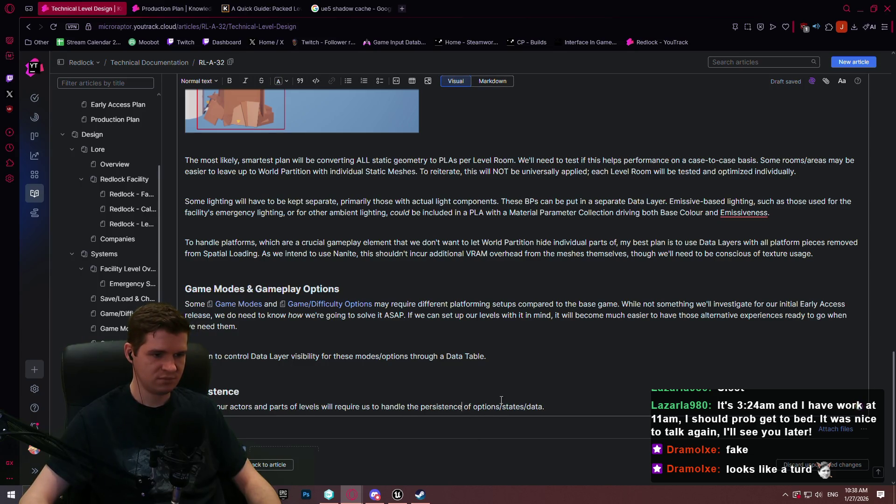
{"action": "left_click", "coordinate": [550, 411]}
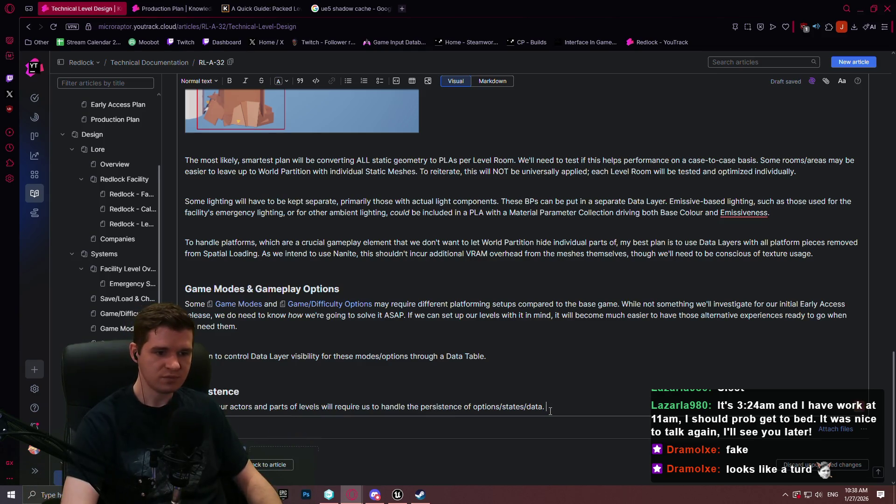
{"action": "type", "text": "There is an ep"}
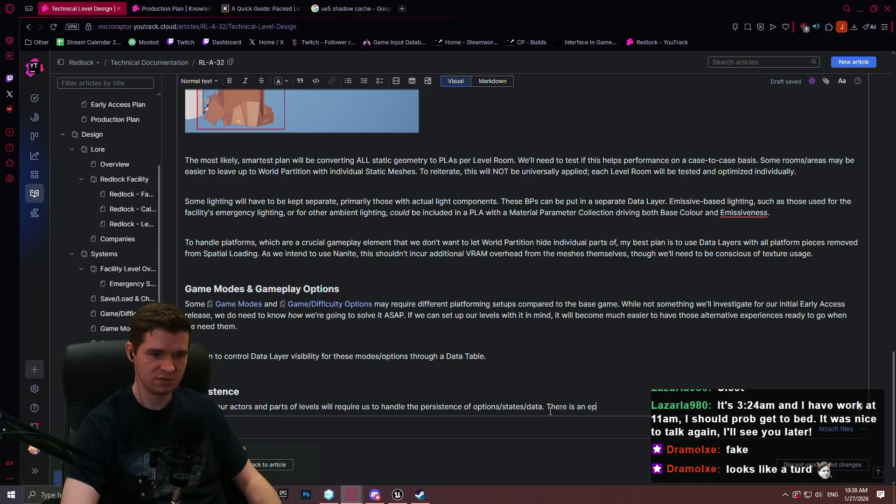
{"action": "type", "text": "e"}
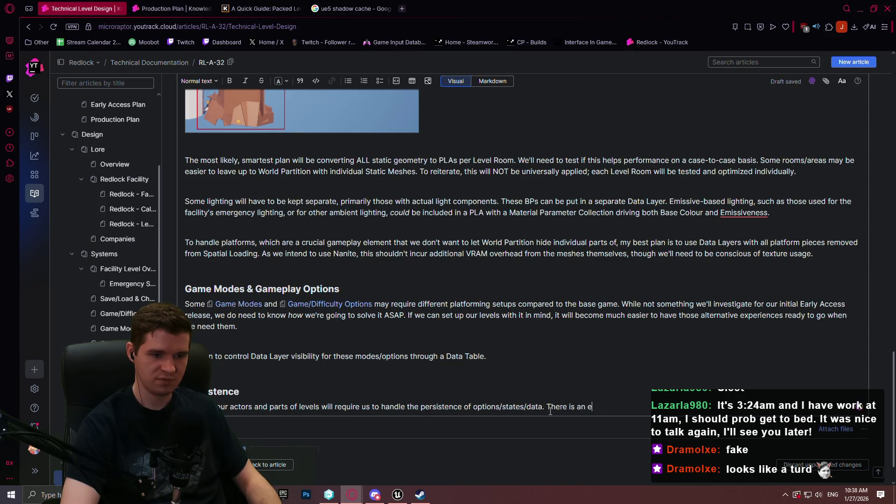
{"action": "type", "text": "nterimental plugi"}
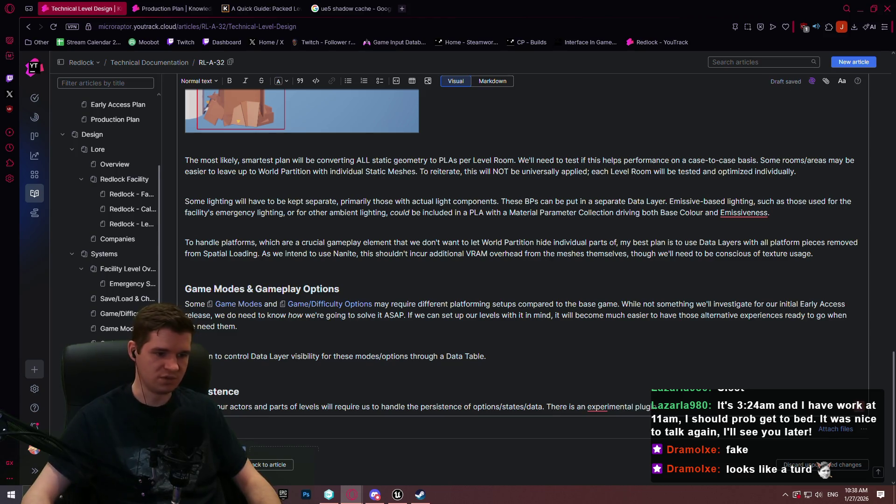
{"action": "left_click", "coordinate": [397, 495]}
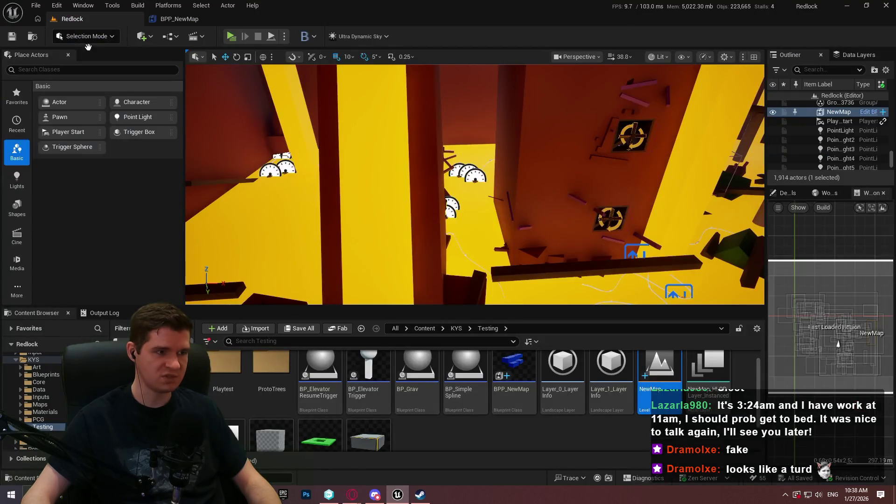
Search Unreal's Plugins list for 'persis' to find the experimental LevelStreamingPersistence plugin
{"action": "left_click", "coordinate": [64, 7]}
{"action": "left_click", "coordinate": [81, 161]}
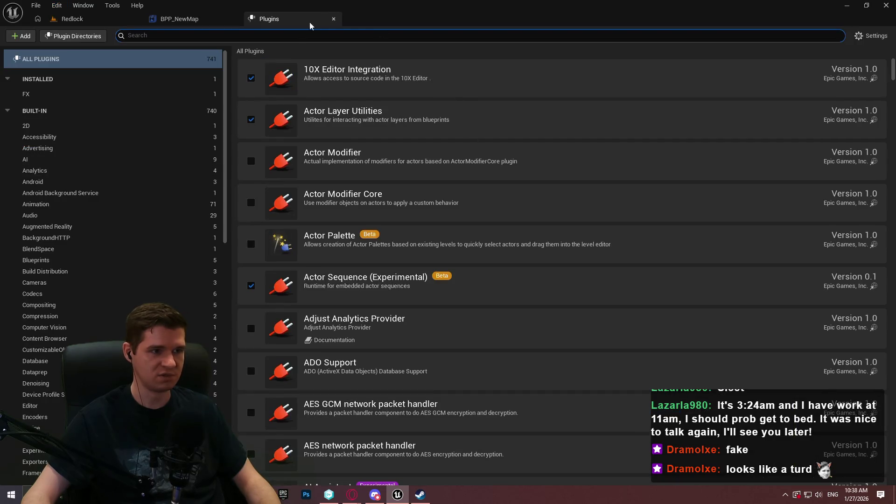
{"action": "type", "text": "persis"}
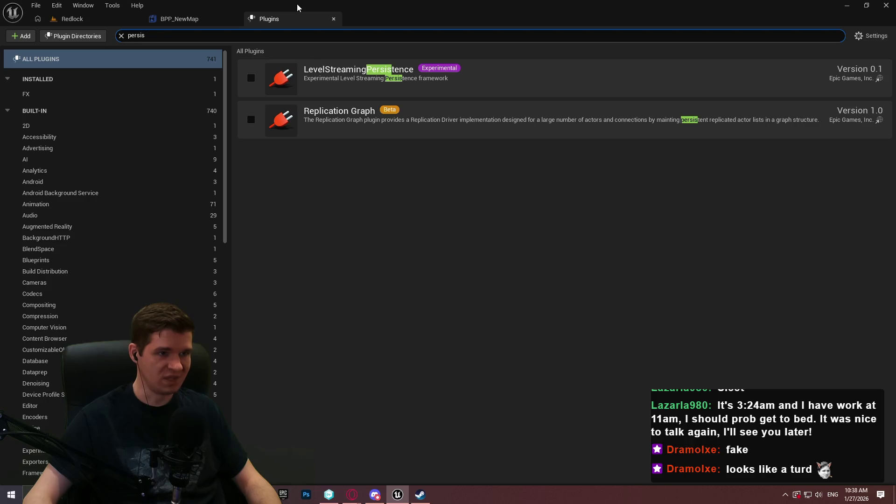
{"action": "left_click", "coordinate": [847, 5]}
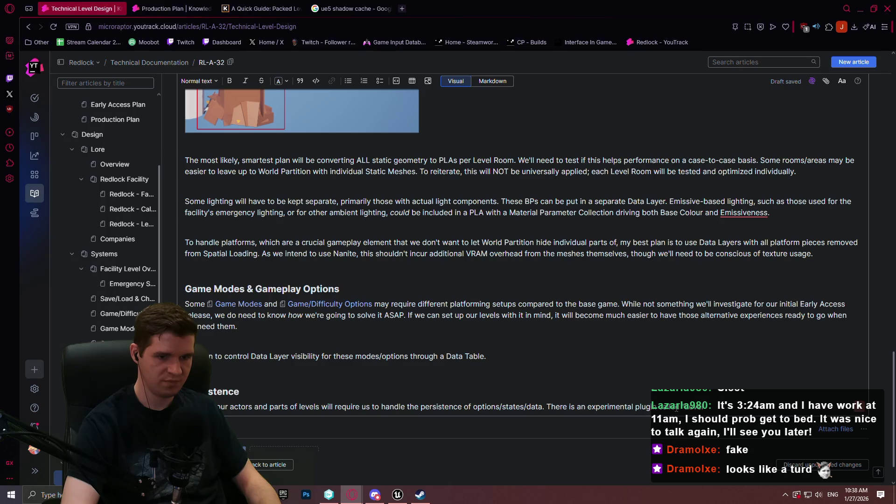
Continue the sentence so the experimental plugin appears to handle persistence internally
{"action": "type", "text": "treaming"}
{"action": "type", "text": "ource that app"}
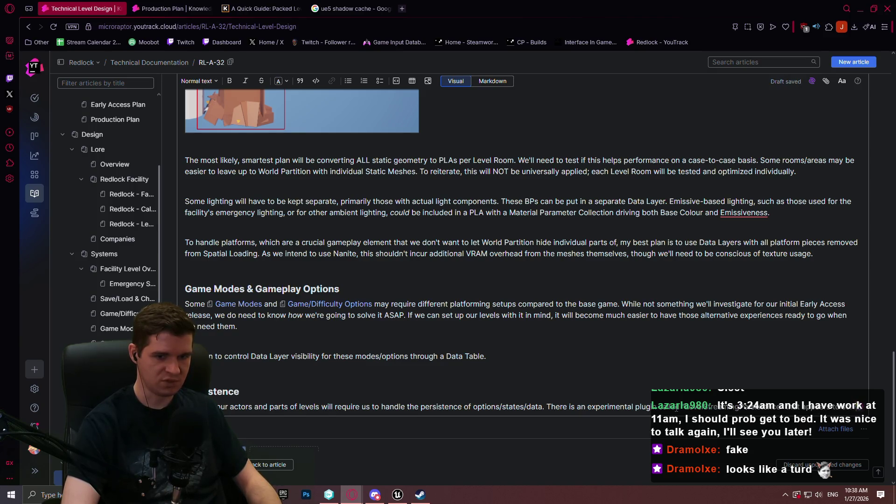
{"action": "type", "text": "lies to"}
{"action": "type", "text": "internall"}
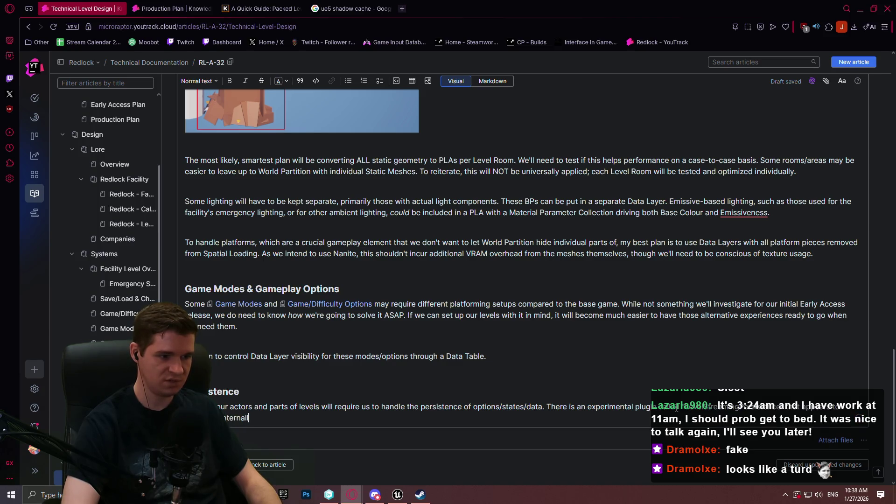
{"action": "type", "text": "y"}
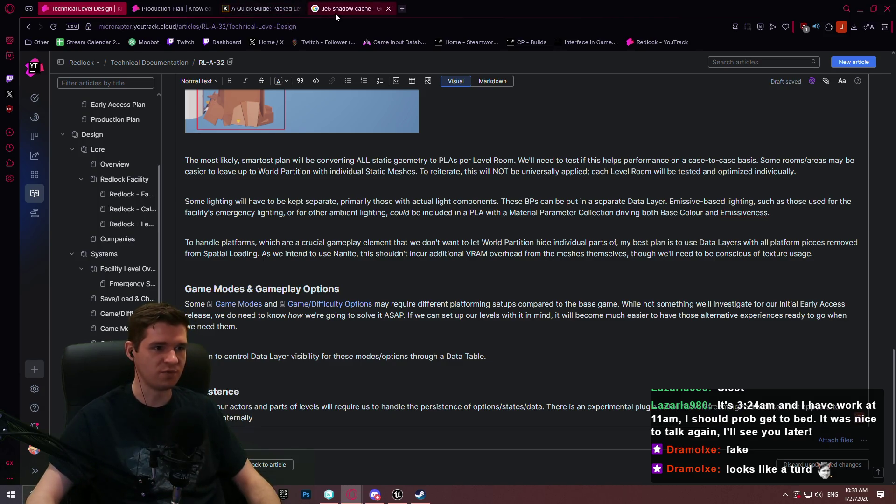
{"action": "left_click", "coordinate": [335, 13]}
Search Google for 'ue5 world partition persistence github' and open the sinbad/SPUD repository
{"action": "left_click", "coordinate": [329, 25]}
{"action": "type", "text": "ue5"}
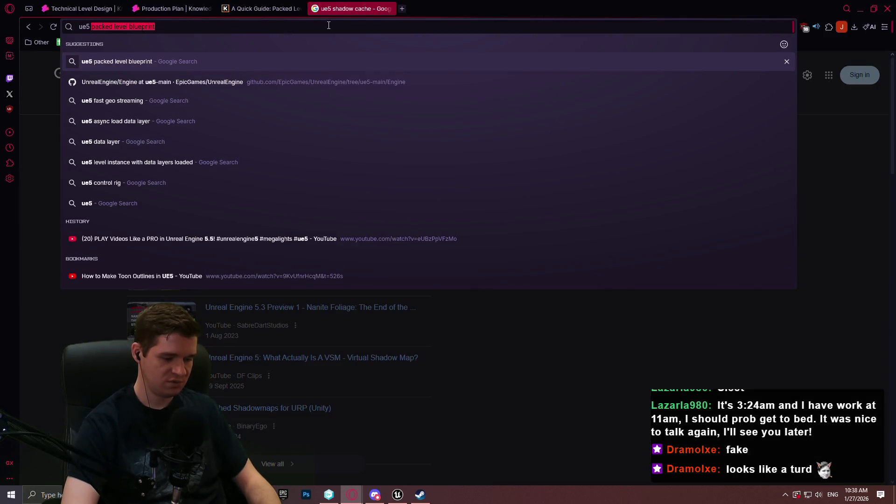
{"action": "type", "text": " world partition p"}
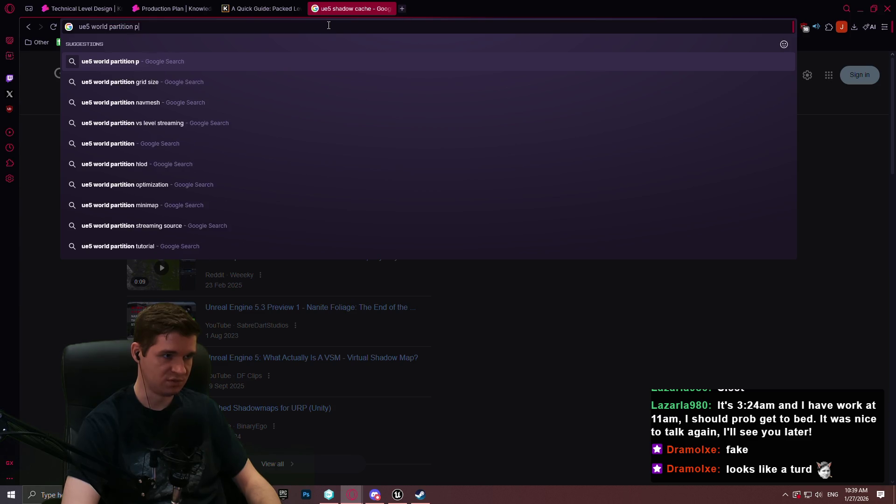
{"action": "type", "text": "ersistence gith"}
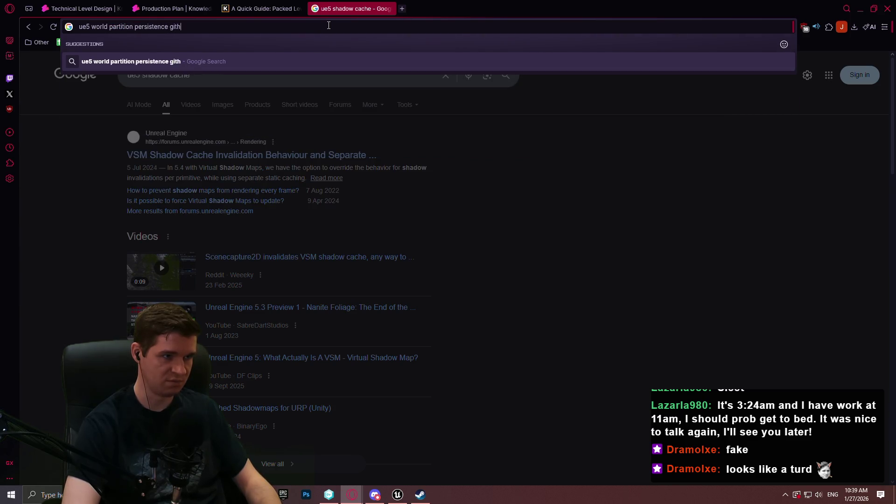
{"action": "type", "text": "ub"}
{"action": "key", "text": "Return"}
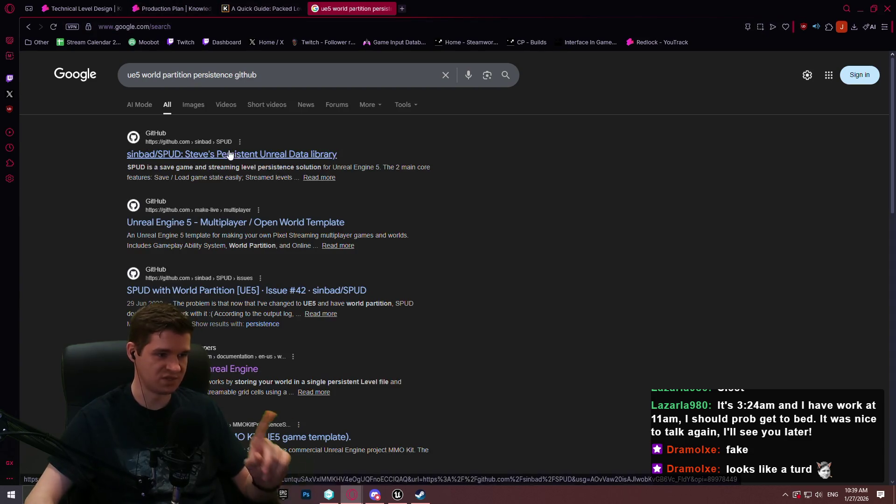
{"action": "left_click", "coordinate": [229, 155]}
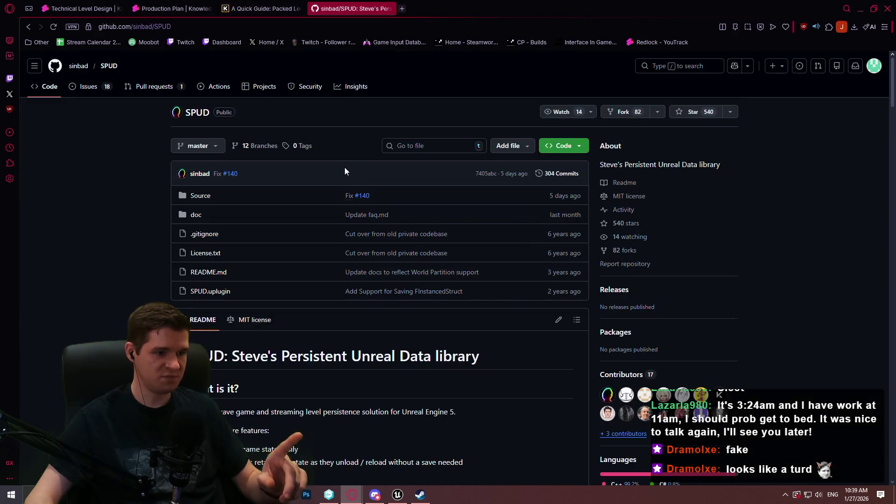
Read the SPUD README down to the Installing section
{"action": "scroll", "coordinate": [355, 172], "scroll_direction": "down", "scroll_amount": 3}
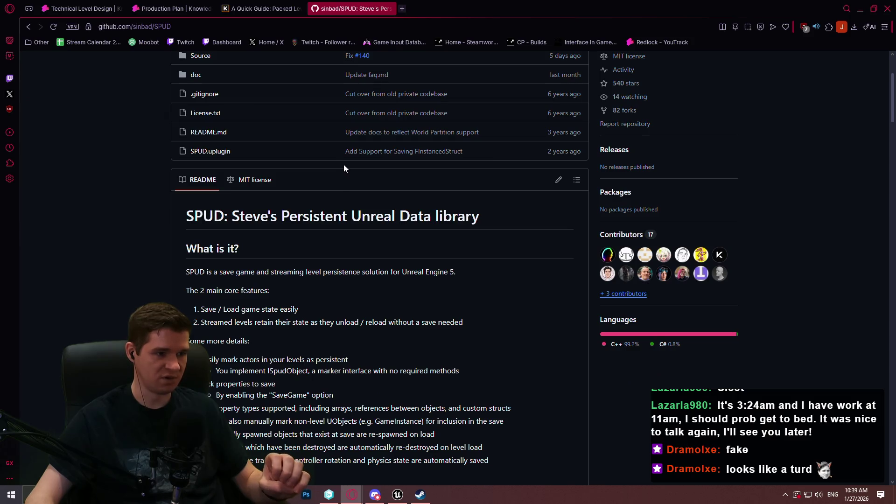
{"action": "scroll", "coordinate": [323, 159], "scroll_direction": "down", "scroll_amount": 2}
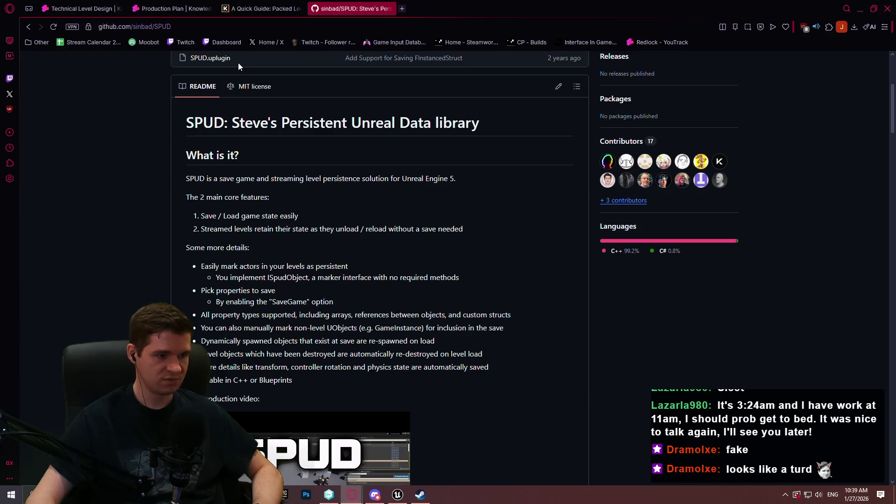
{"action": "scroll", "coordinate": [521, 201], "scroll_direction": "down", "scroll_amount": 3}
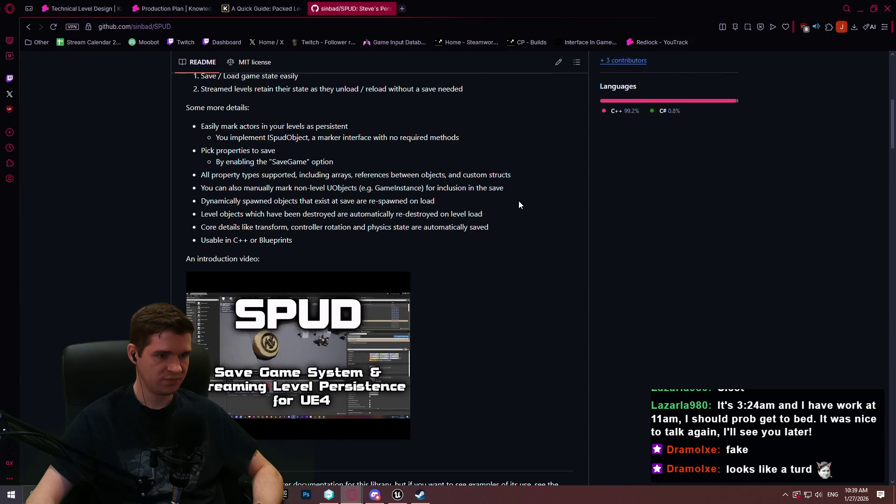
{"action": "scroll", "coordinate": [519, 201], "scroll_direction": "down", "scroll_amount": 3}
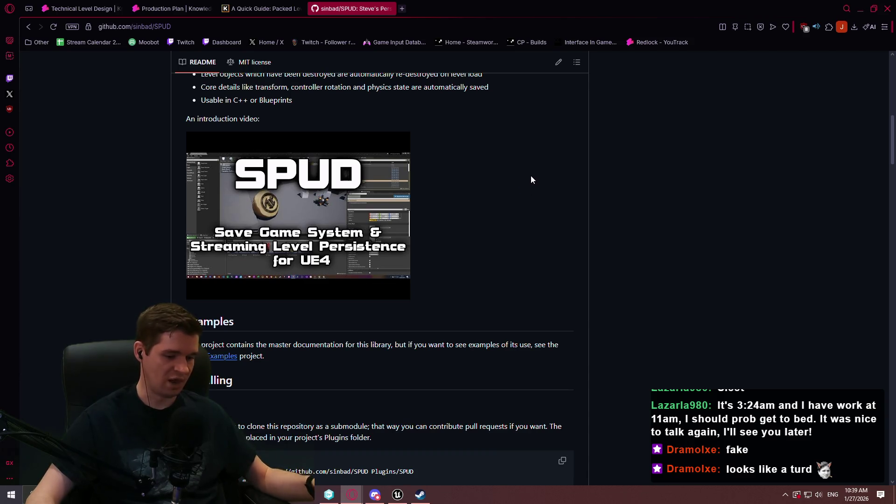
{"action": "left_click", "coordinate": [335, 23]}
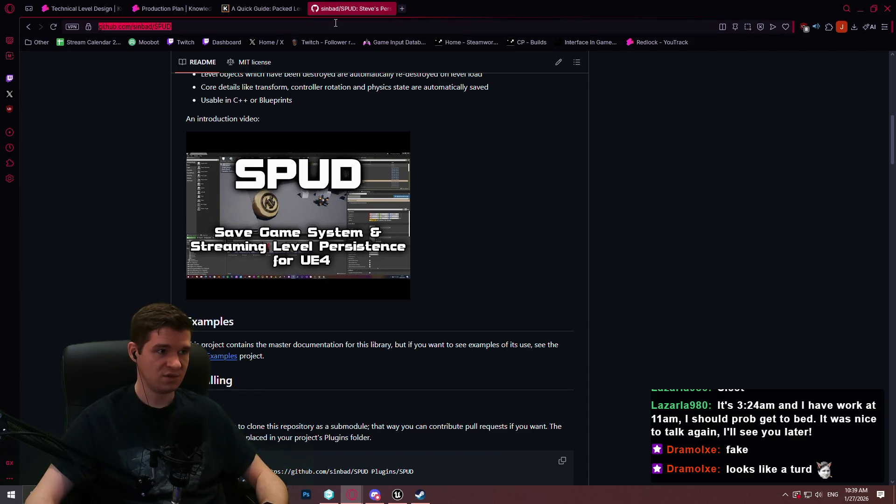
{"action": "left_click", "coordinate": [614, 208]}
{"action": "scroll", "coordinate": [457, 156], "scroll_direction": "down", "scroll_amount": 1}
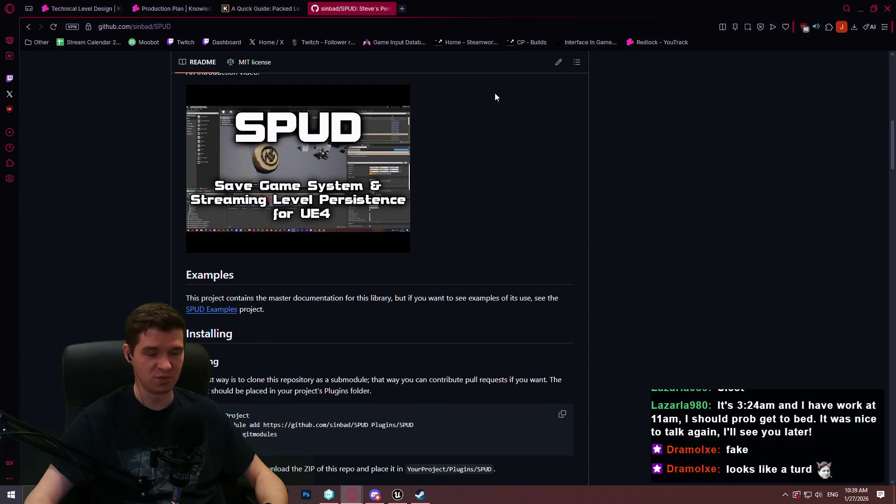
{"action": "left_click", "coordinate": [79, 9]}
End the Persistence paragraph with the sentence about the free Github project SPUD, selecting 'SPUD'
{"action": "scroll", "coordinate": [403, 371], "scroll_direction": "down", "scroll_amount": 1}
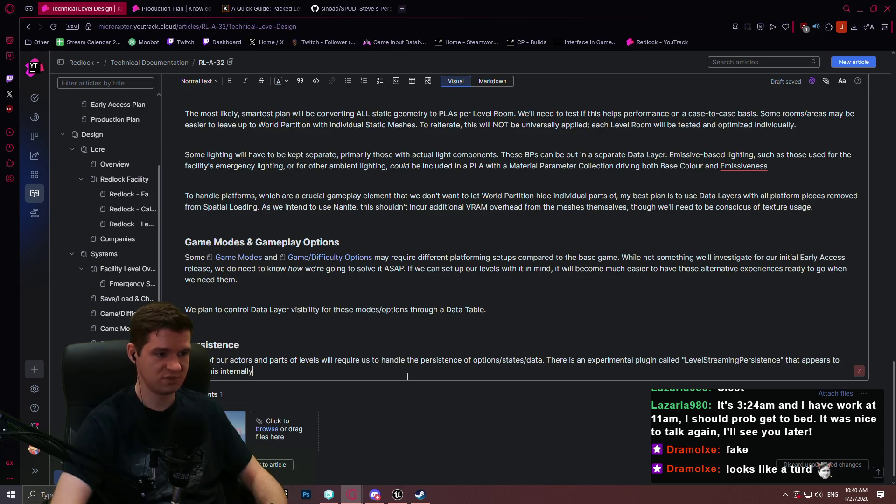
{"action": "type", "text": "."}
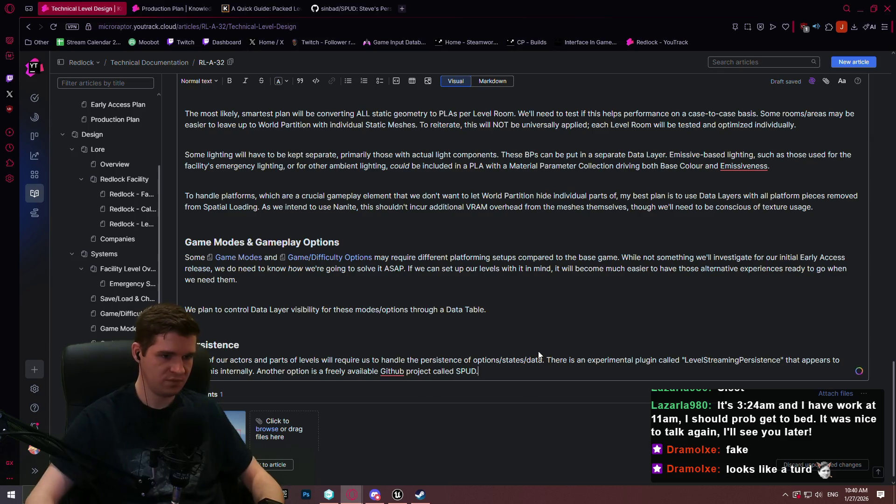
{"action": "left_click_drag", "start_coordinate": [477, 371], "coordinate": [455, 376]}
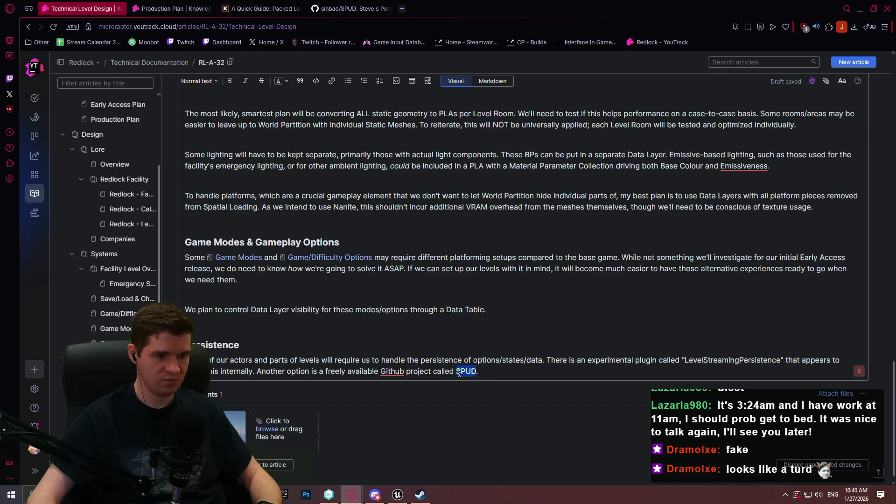
{"action": "scroll", "coordinate": [517, 366], "scroll_direction": "up", "scroll_amount": 3}
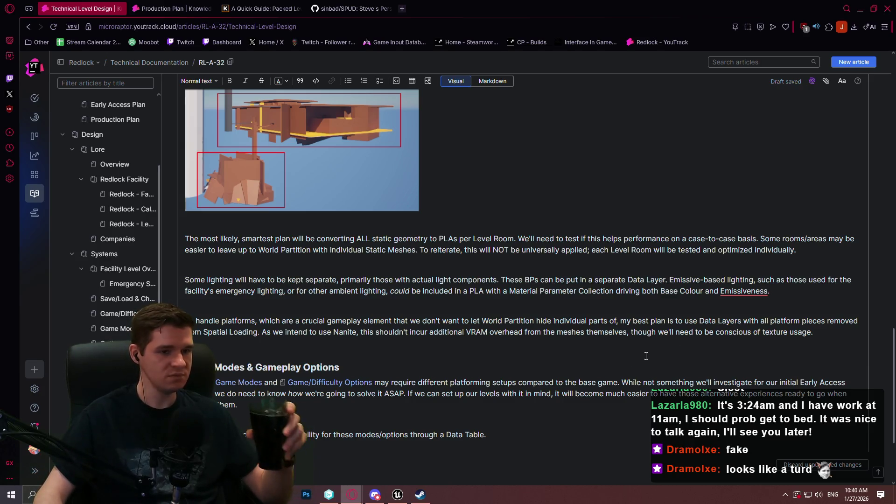
Scroll back up and leave edit mode on the Technical Level Design article
{"action": "scroll", "coordinate": [619, 258], "scroll_direction": "up", "scroll_amount": 7}
{"action": "scroll", "coordinate": [619, 259], "scroll_direction": "up", "scroll_amount": 1}
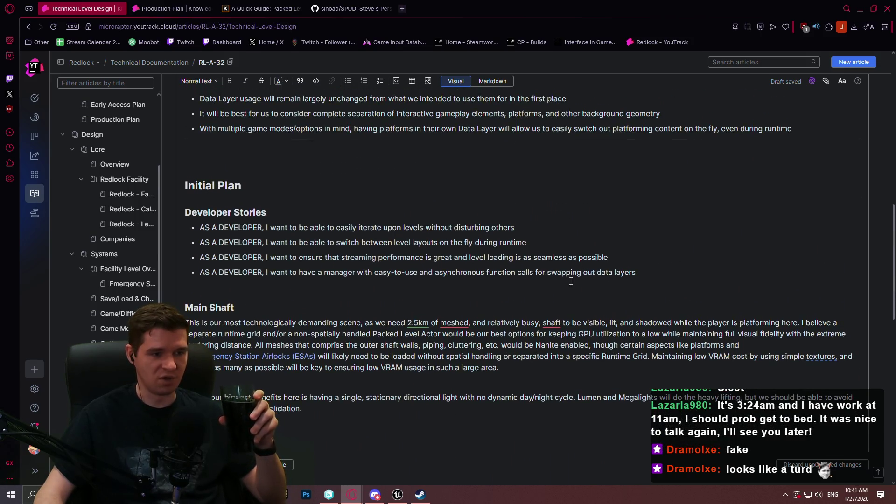
{"action": "scroll", "coordinate": [571, 282], "scroll_direction": "up", "scroll_amount": 11}
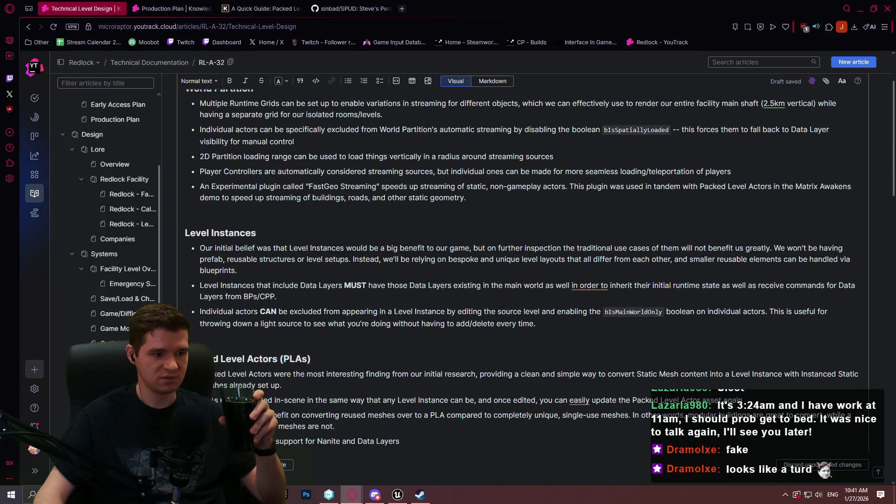
{"action": "left_click", "coordinate": [803, 465]}
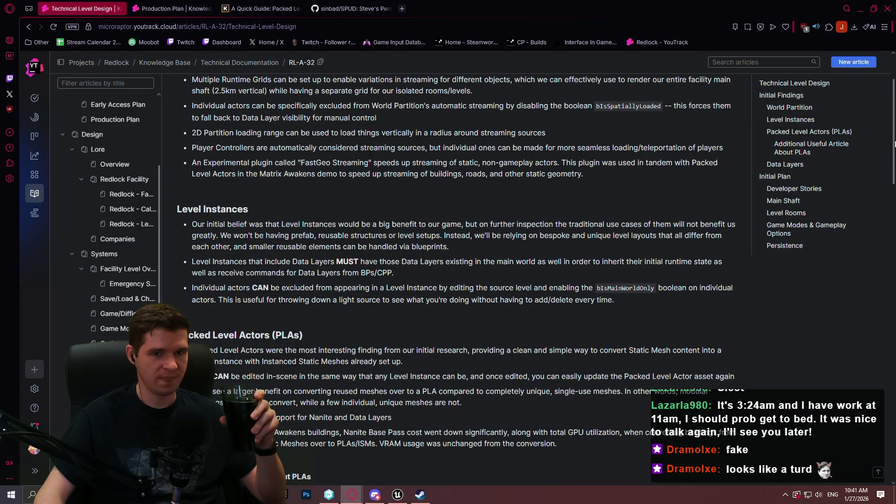
Scroll through the article's contents from Initial Findings down to Persistence
{"action": "mouse_move", "coordinate": [894, 143]}
{"action": "left_mouse_down"}
{"action": "mouse_move", "coordinate": [865, 245]}
{"action": "mouse_move", "coordinate": [862, 388]}
{"action": "mouse_move", "coordinate": [872, 110]}
{"action": "left_mouse_up"}
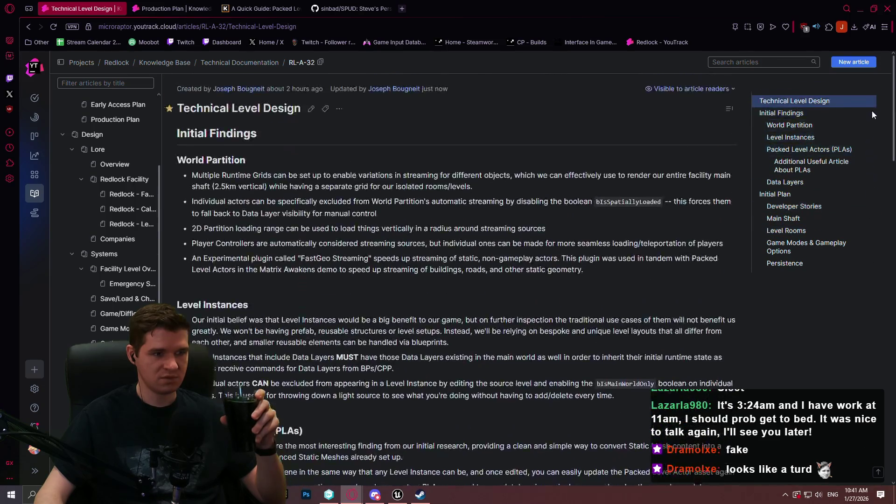
{"action": "scroll", "coordinate": [869, 127], "scroll_direction": "down", "scroll_amount": 15}
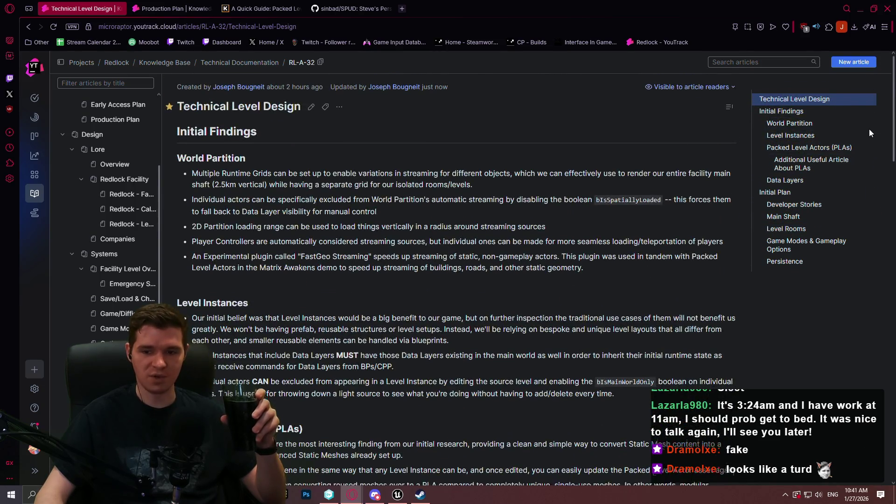
{"action": "scroll", "coordinate": [874, 271], "scroll_direction": "up", "scroll_amount": 15}
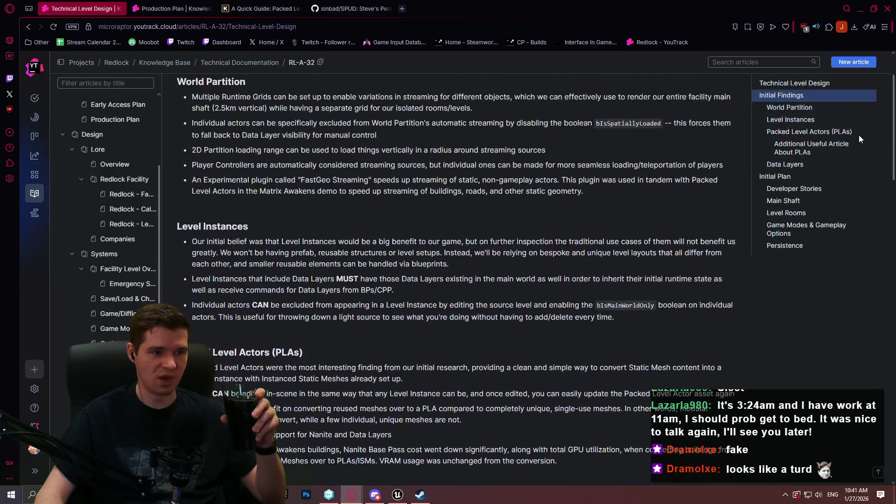
{"action": "scroll", "coordinate": [858, 192], "scroll_direction": "down", "scroll_amount": 15}
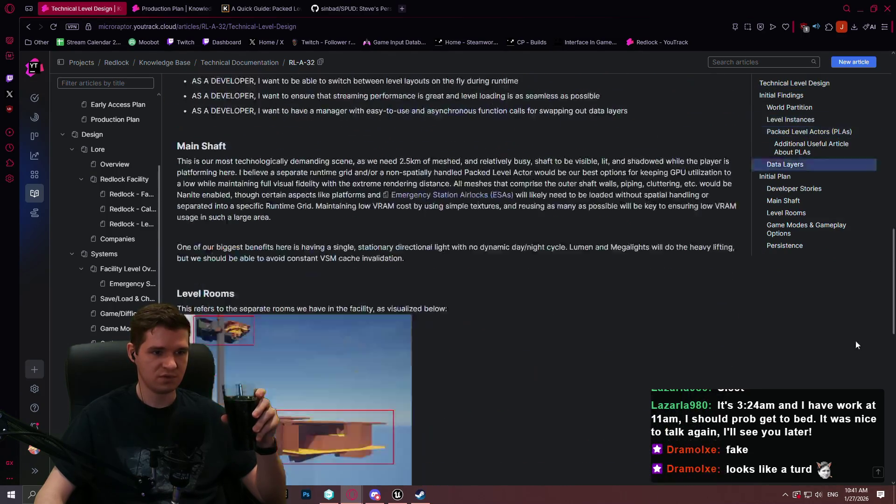
{"action": "scroll", "coordinate": [856, 340], "scroll_direction": "up", "scroll_amount": 10}
{"action": "scroll", "coordinate": [874, 409], "scroll_direction": "down", "scroll_amount": 20}
{"action": "scroll", "coordinate": [875, 409], "scroll_direction": "down", "scroll_amount": 1}
{"action": "scroll", "coordinate": [872, 291], "scroll_direction": "up", "scroll_amount": 10}
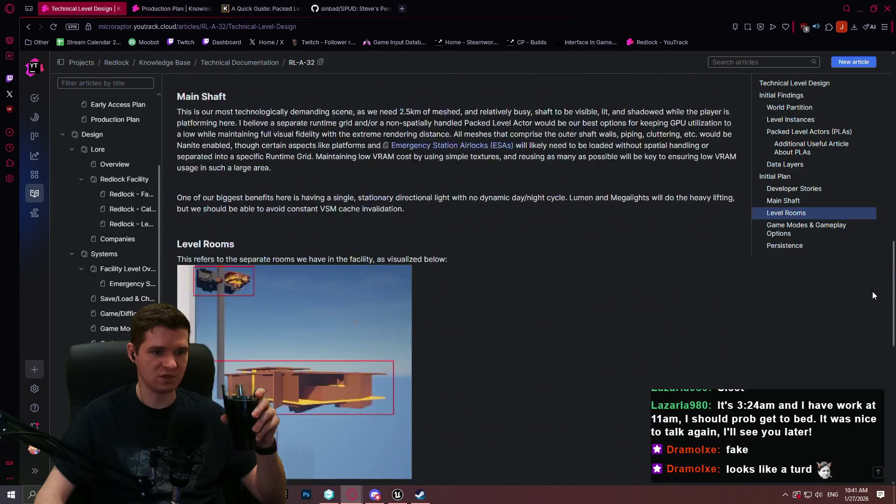
{"action": "scroll", "coordinate": [878, 352], "scroll_direction": "down", "scroll_amount": 8}
{"action": "scroll", "coordinate": [874, 214], "scroll_direction": "up", "scroll_amount": 8}
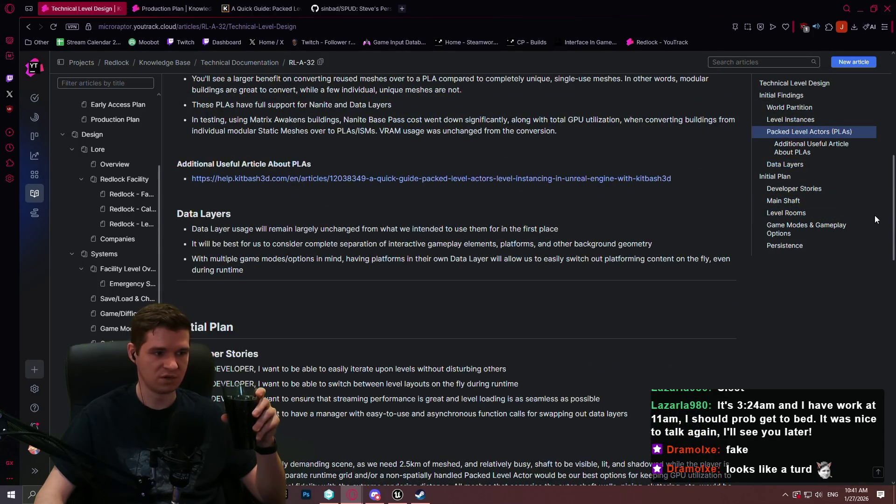
{"action": "scroll", "coordinate": [871, 187], "scroll_direction": "up", "scroll_amount": 8}
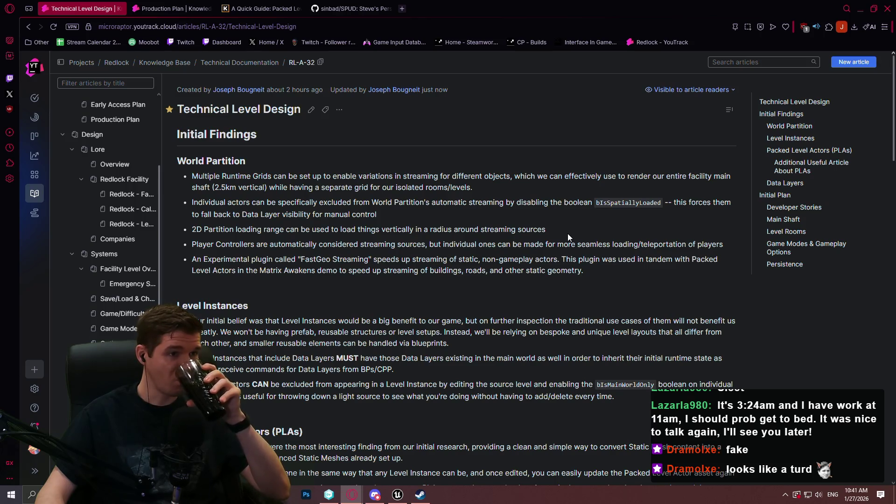
Review the planned level instances and data layers in level instances & data layers.txt
{"action": "key", "text": "alt+Tab"}
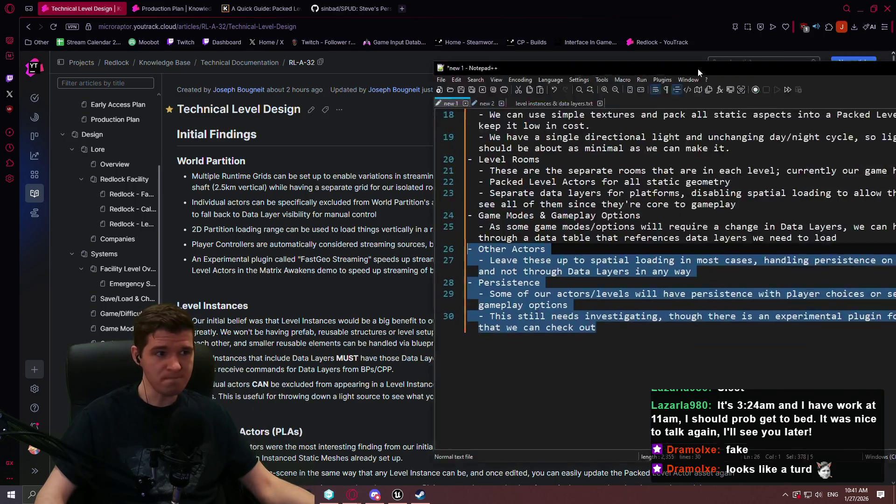
{"action": "left_click_drag", "start_coordinate": [698, 69], "coordinate": [411, 46]}
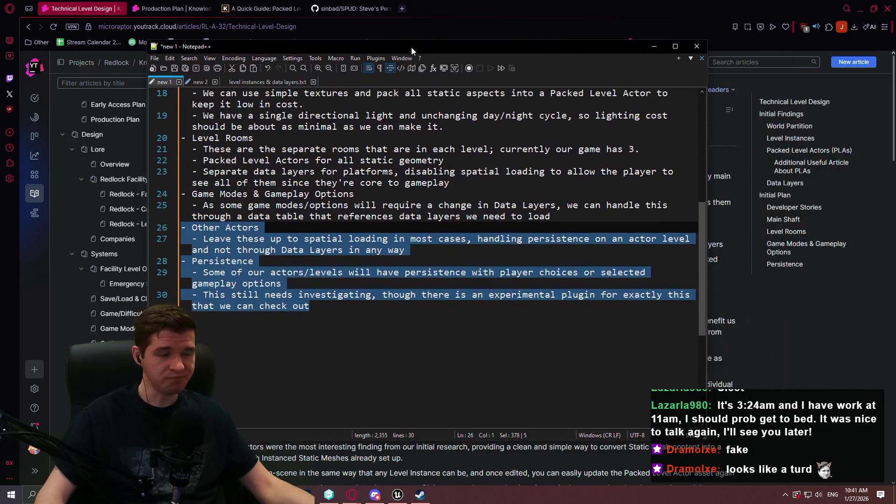
{"action": "left_click", "coordinate": [252, 81]}
{"action": "scroll", "coordinate": [536, 209], "scroll_direction": "down", "scroll_amount": 3}
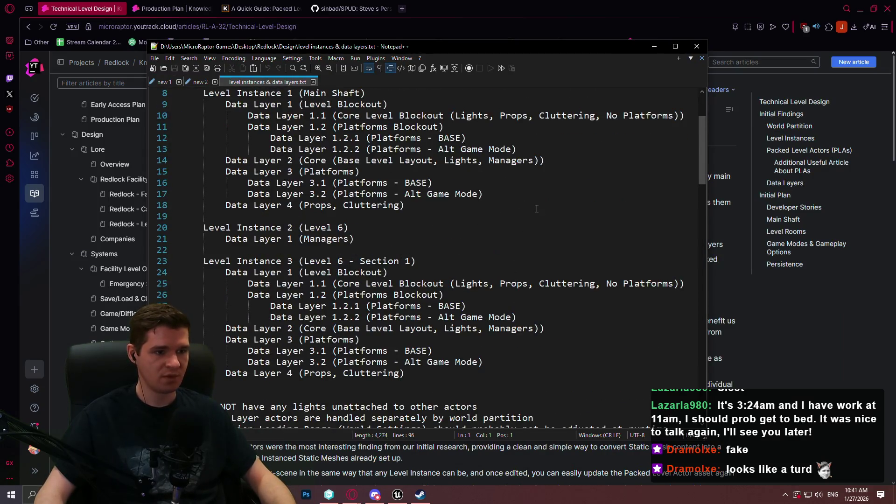
{"action": "scroll", "coordinate": [534, 208], "scroll_direction": "down", "scroll_amount": 3}
{"action": "scroll", "coordinate": [528, 203], "scroll_direction": "up", "scroll_amount": 3}
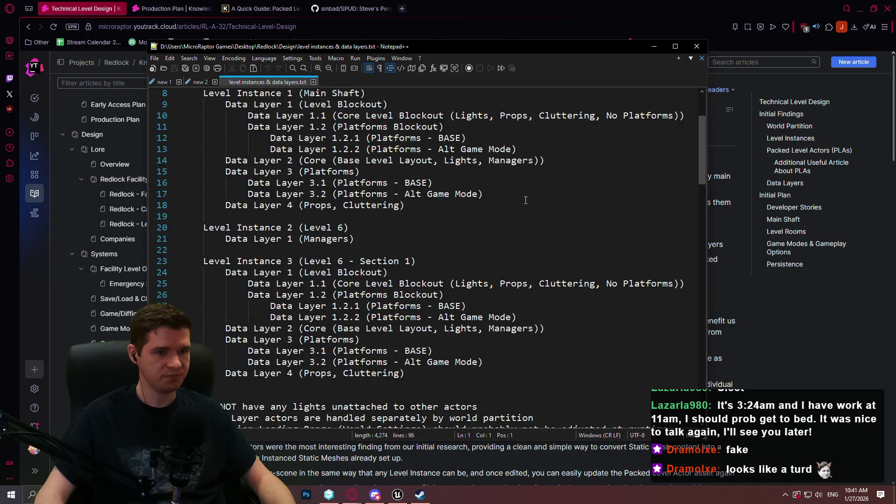
{"action": "scroll", "coordinate": [523, 191], "scroll_direction": "up", "scroll_amount": 3}
{"action": "scroll", "coordinate": [521, 189], "scroll_direction": "down", "scroll_amount": 2}
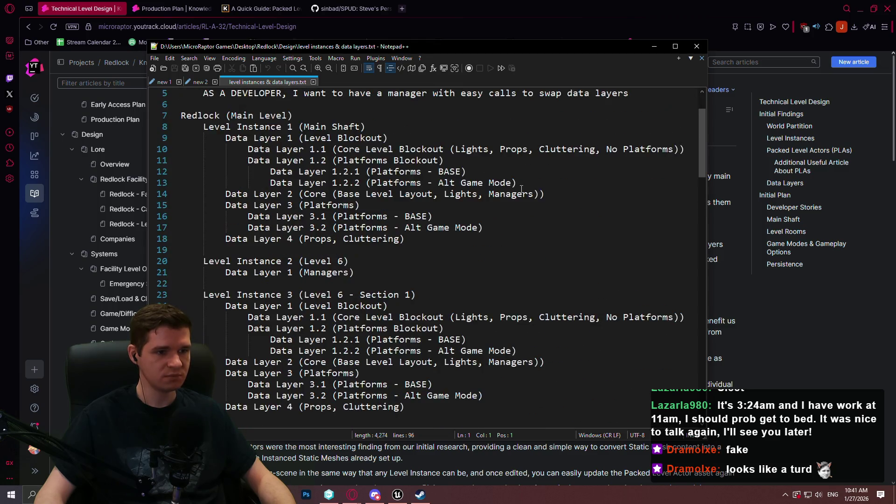
Return to the article and close the Unreal plugins window
{"action": "key", "text": "alt+Tab"}
{"action": "scroll", "coordinate": [304, 364], "scroll_direction": "down", "scroll_amount": 4}
{"action": "scroll", "coordinate": [304, 364], "scroll_direction": "down", "scroll_amount": 1}
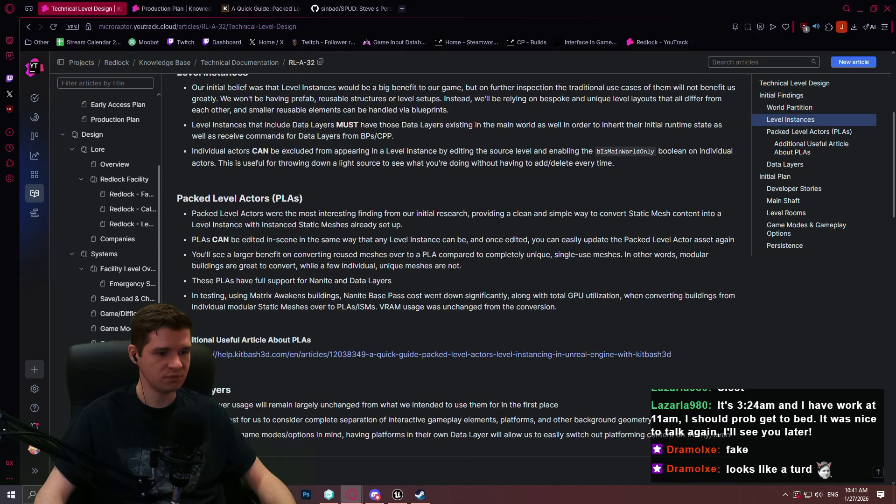
{"action": "left_click", "coordinate": [398, 495]}
{"action": "left_click", "coordinate": [886, 5]}
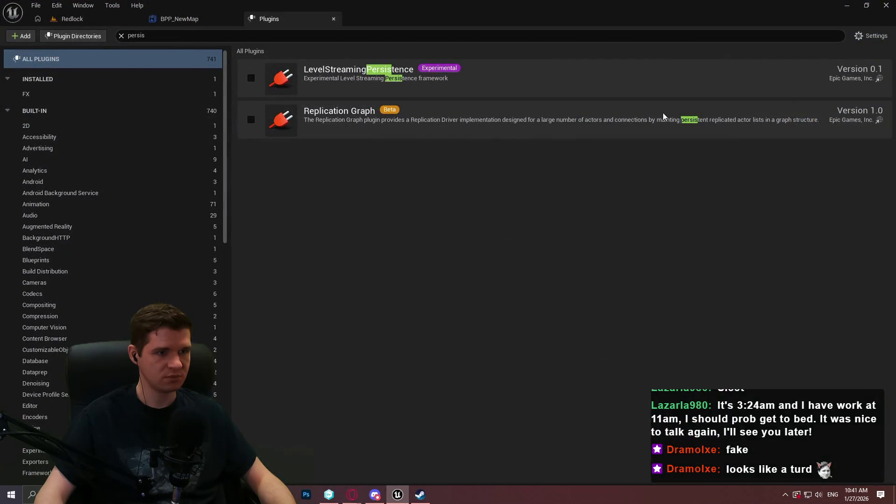
Undo the two deleted items in Pending Changes
{"action": "left_click", "coordinate": [329, 494]}
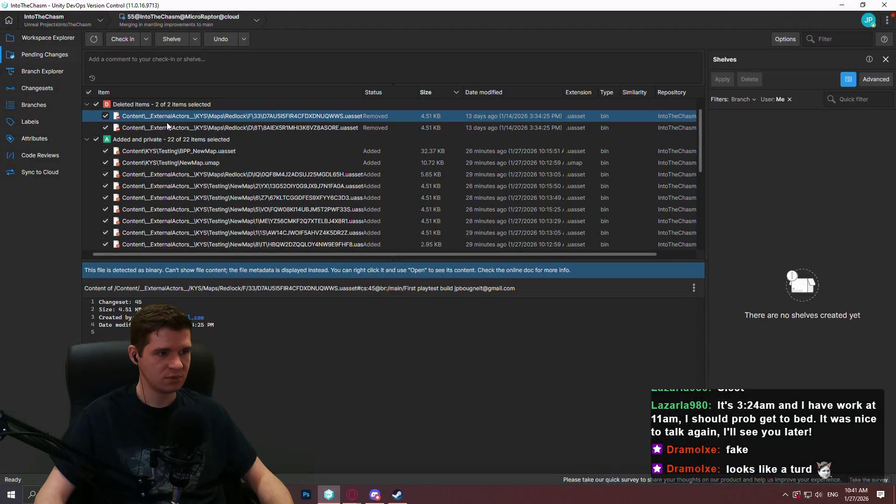
{"action": "left_click", "coordinate": [167, 126], "text": "shift"}
{"action": "right_click", "coordinate": [167, 126]}
{"action": "left_click", "coordinate": [178, 157]}
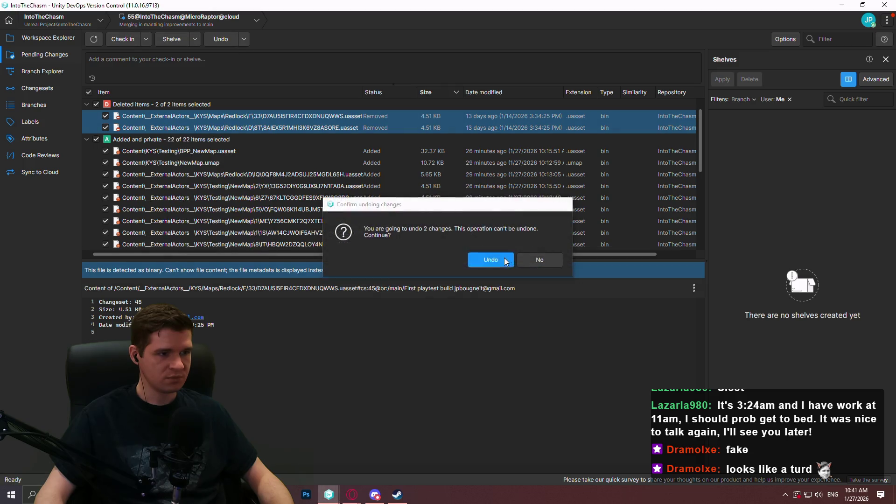
{"action": "key", "text": "Return"}
Undo the 19 added folder changes and the 3 remaining added files
{"action": "scroll", "coordinate": [234, 187], "scroll_direction": "down", "scroll_amount": 4}
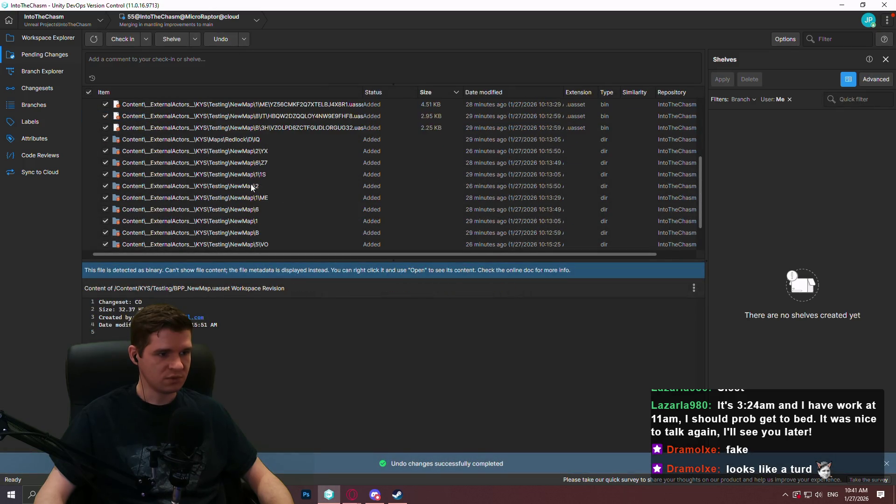
{"action": "left_click_drag", "start_coordinate": [284, 261], "coordinate": [284, 405]}
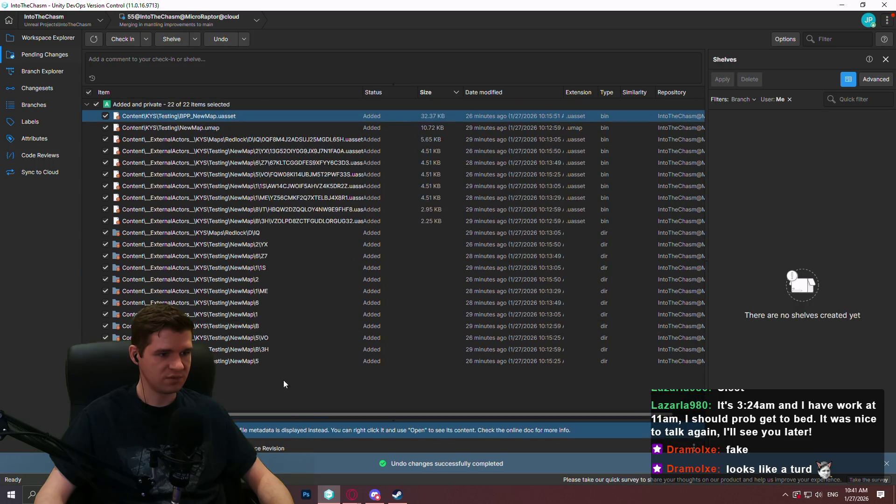
{"action": "left_click", "coordinate": [252, 363], "text": "shift"}
{"action": "right_click", "coordinate": [254, 362]}
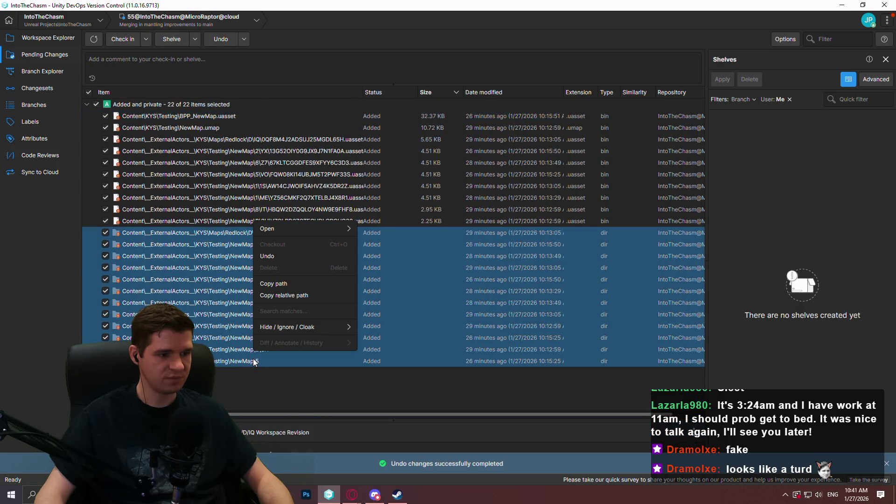
{"action": "left_click", "coordinate": [267, 256]}
{"action": "left_click", "coordinate": [543, 316]}
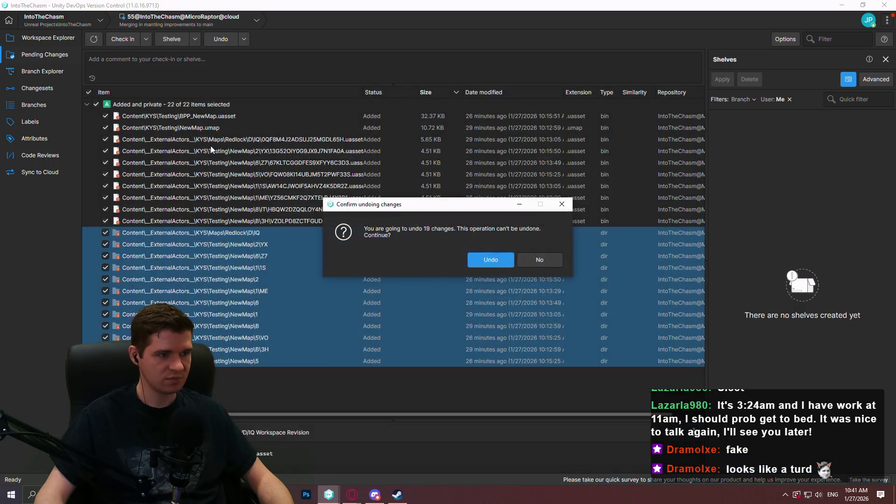
{"action": "left_click", "coordinate": [500, 264]}
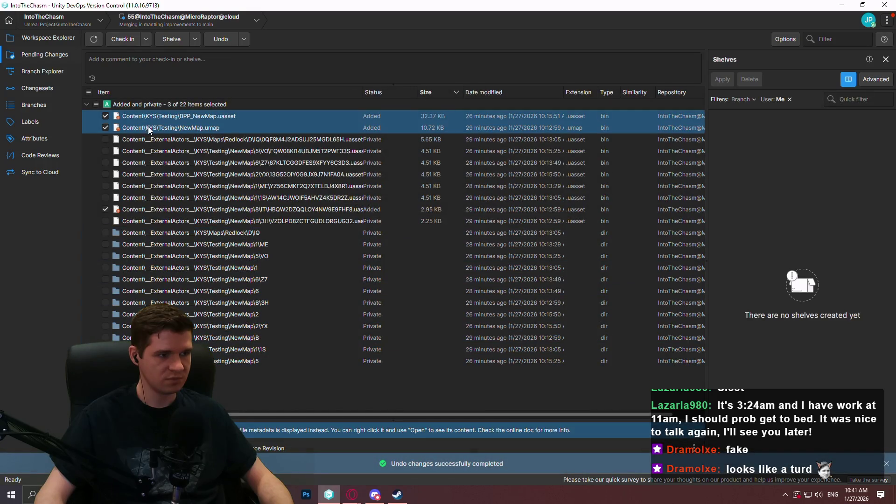
{"action": "right_click", "coordinate": [154, 206]}
{"action": "left_click", "coordinate": [239, 247]}
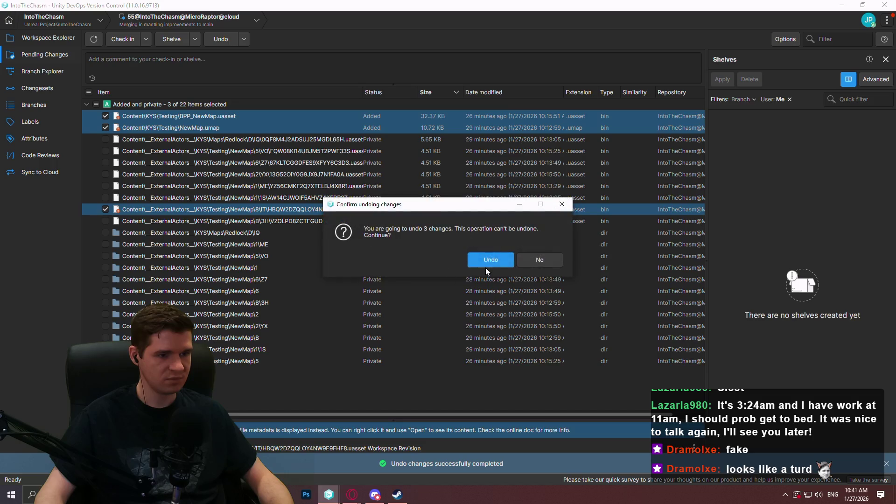
{"action": "left_click", "coordinate": [487, 264]}
Delete the leftover private items and BPP_NewMap.uasset, then refresh the list
{"action": "left_click", "coordinate": [237, 360], "text": "shift"}
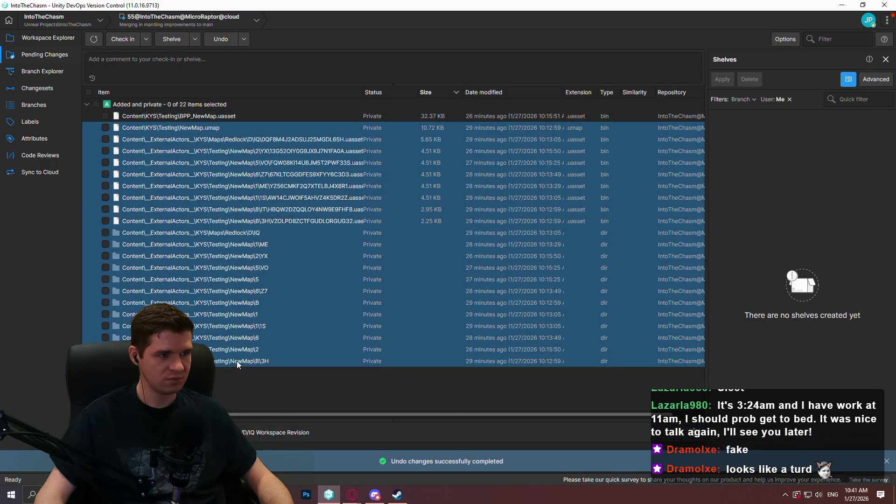
{"action": "right_click", "coordinate": [236, 361]}
{"action": "left_click", "coordinate": [290, 270]}
{"action": "left_click", "coordinate": [496, 263]}
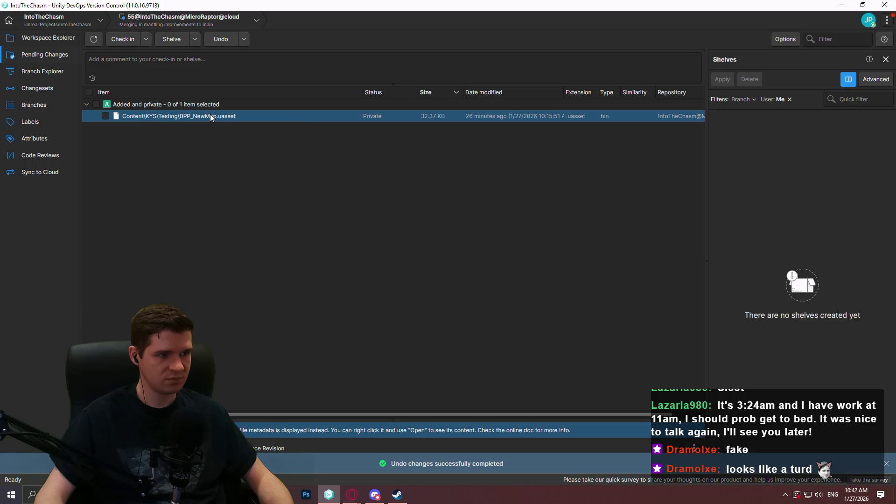
{"action": "right_click", "coordinate": [236, 118]}
{"action": "left_click", "coordinate": [254, 165]}
{"action": "left_click", "coordinate": [503, 265]}
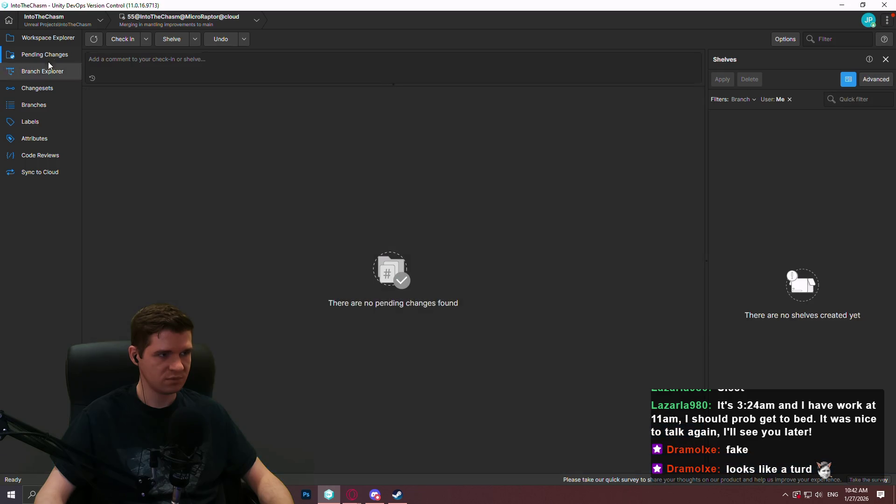
{"action": "left_click", "coordinate": [93, 40]}
Open the Production Plan article and scroll through its FP-1 task table, then back up
{"action": "left_click", "coordinate": [842, 5]}
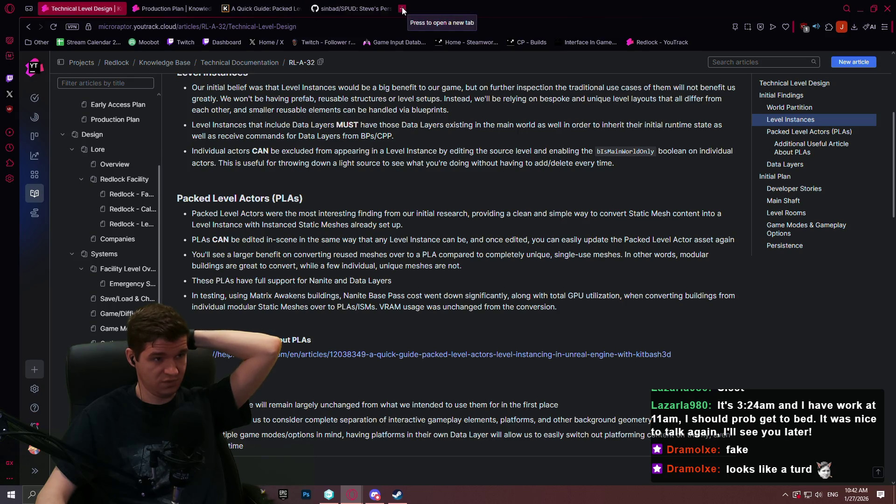
{"action": "left_click", "coordinate": [173, 8]}
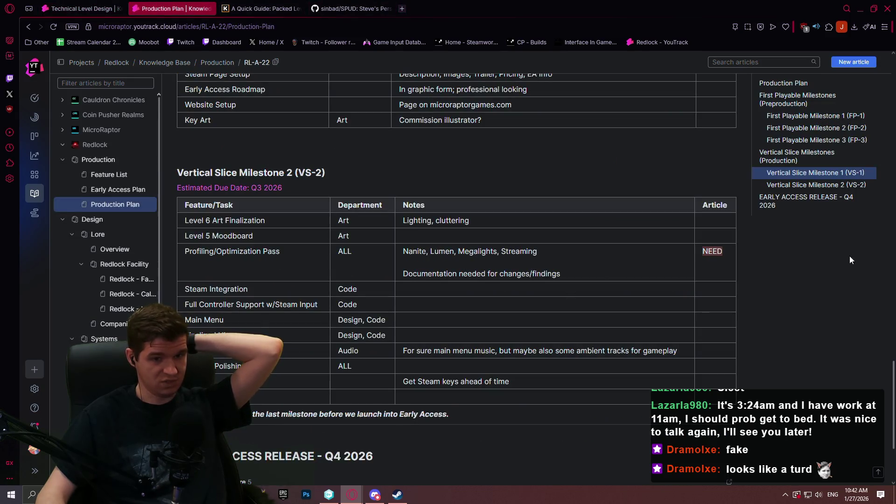
{"action": "mouse_move", "coordinate": [894, 376]}
{"action": "left_mouse_down"}
{"action": "mouse_move", "coordinate": [877, 53]}
{"action": "mouse_move", "coordinate": [882, 98]}
{"action": "left_mouse_up"}
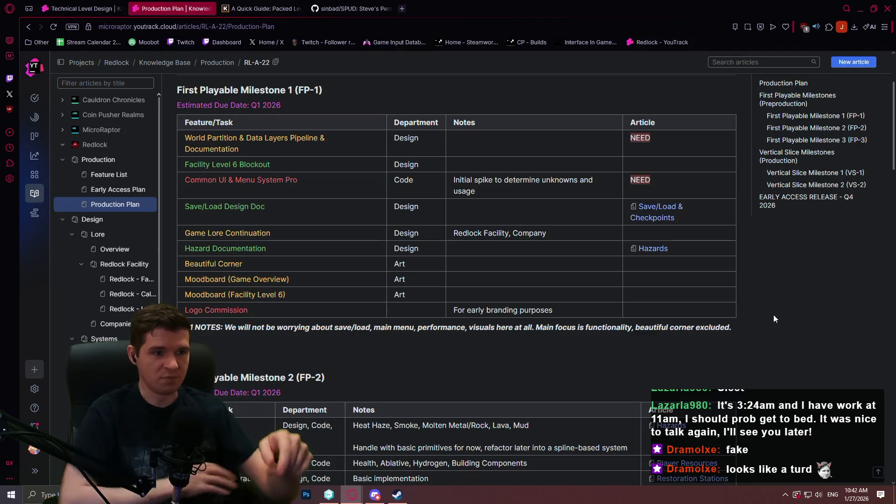
{"action": "scroll", "coordinate": [704, 344], "scroll_direction": "up", "scroll_amount": 3}
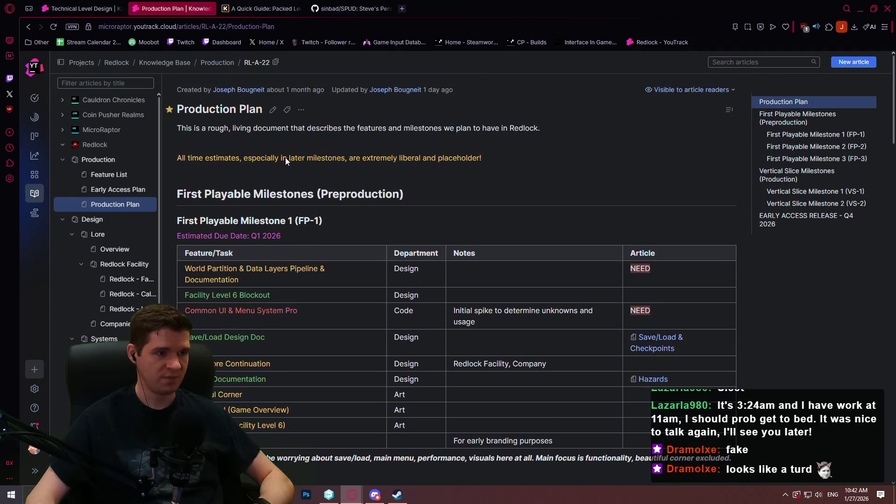
Enter RL-21 in the World Partition row's empty Article cell and publish the article
{"action": "left_click", "coordinate": [276, 113]}
{"action": "scroll", "coordinate": [670, 226], "scroll_direction": "down", "scroll_amount": 3}
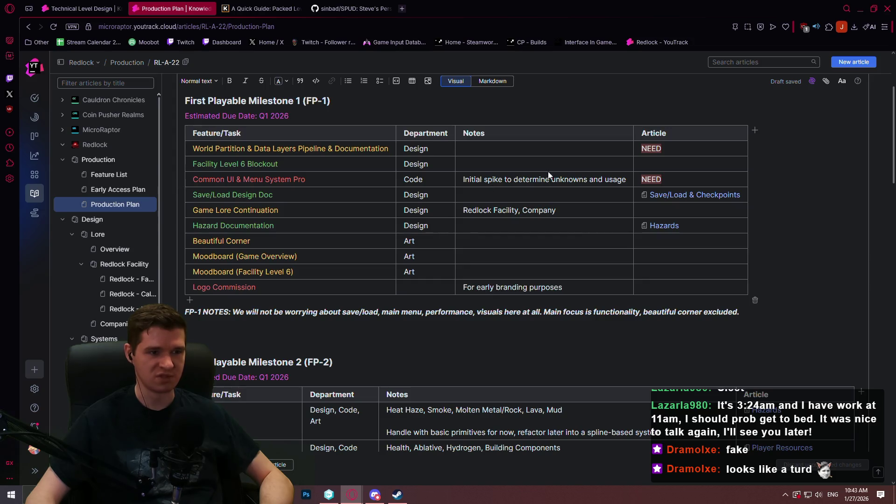
{"action": "left_click", "coordinate": [674, 147]}
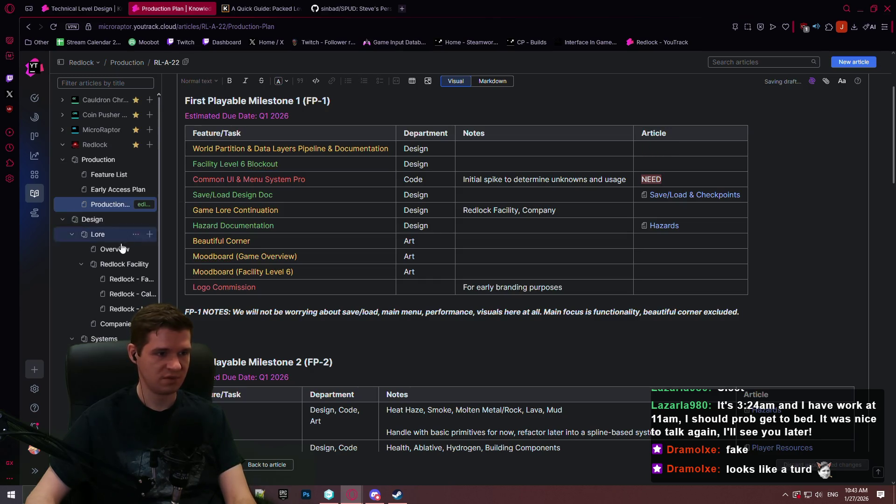
{"action": "scroll", "coordinate": [116, 278], "scroll_direction": "down", "scroll_amount": 3}
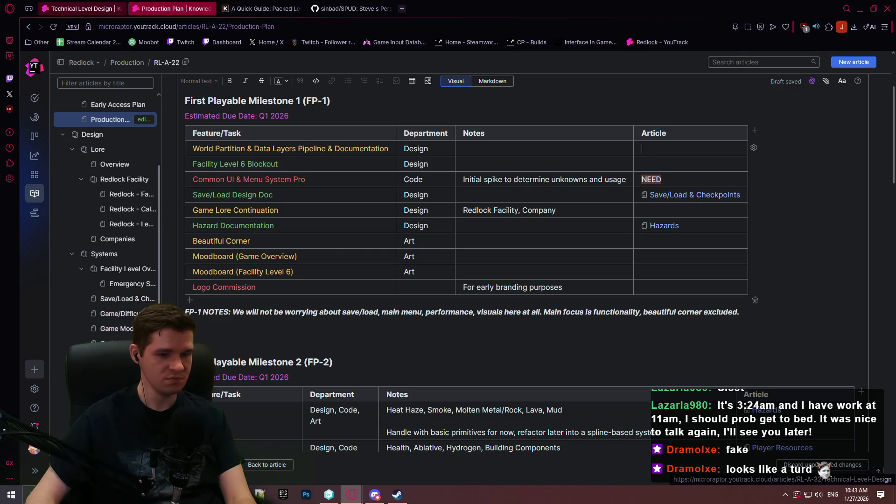
{"action": "scroll", "coordinate": [666, 242], "scroll_direction": "up", "scroll_amount": 2}
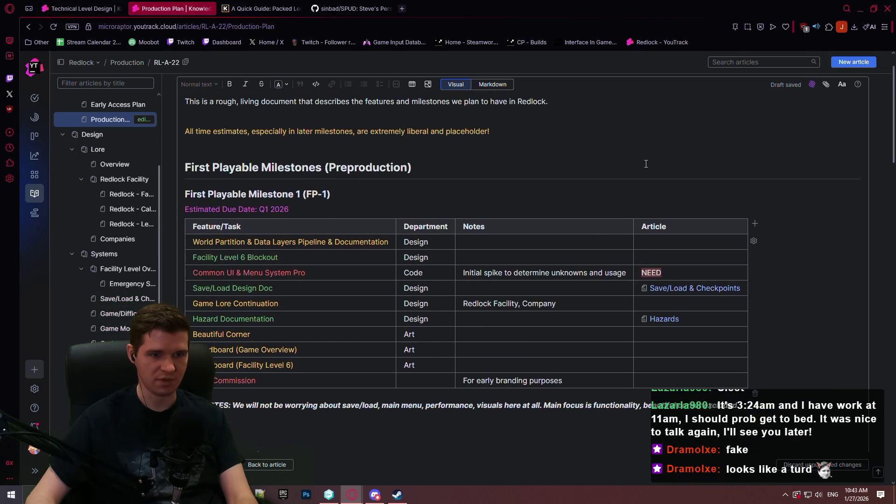
{"action": "left_click", "coordinate": [666, 242]}
{"action": "type", "text": "RL-A"}
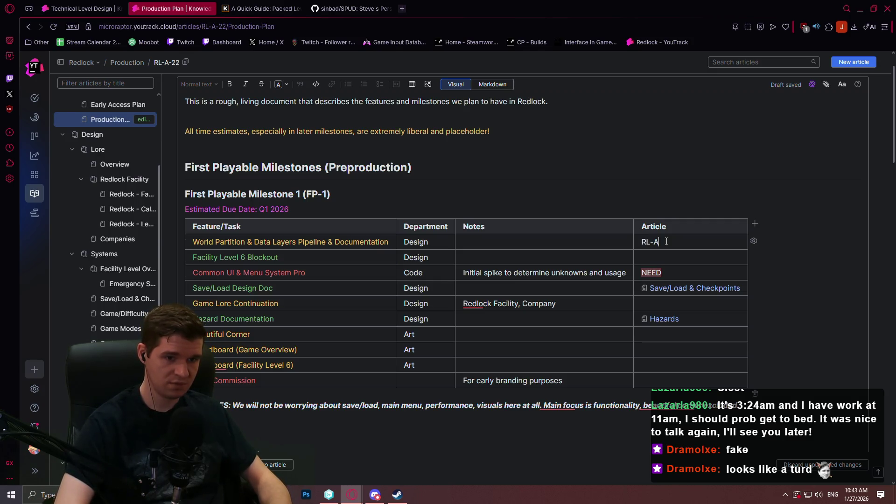
{"action": "type", "text": "21"}
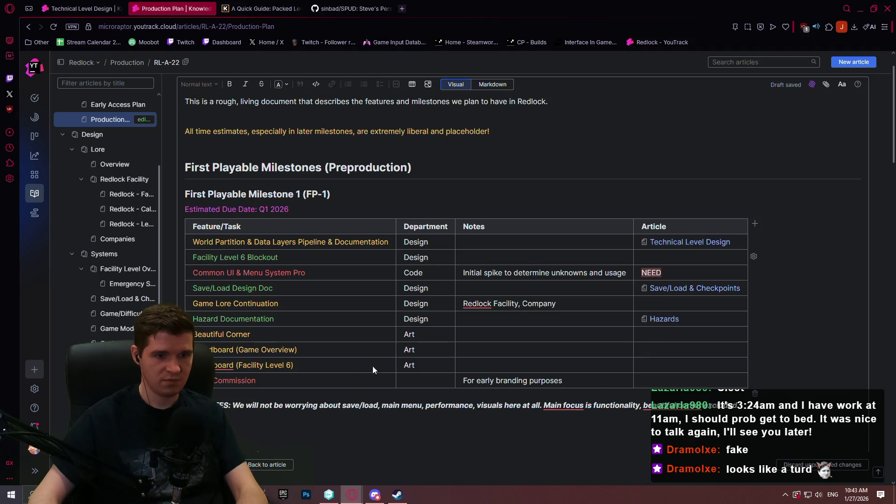
{"action": "scroll", "coordinate": [564, 288], "scroll_direction": "down", "scroll_amount": 1}
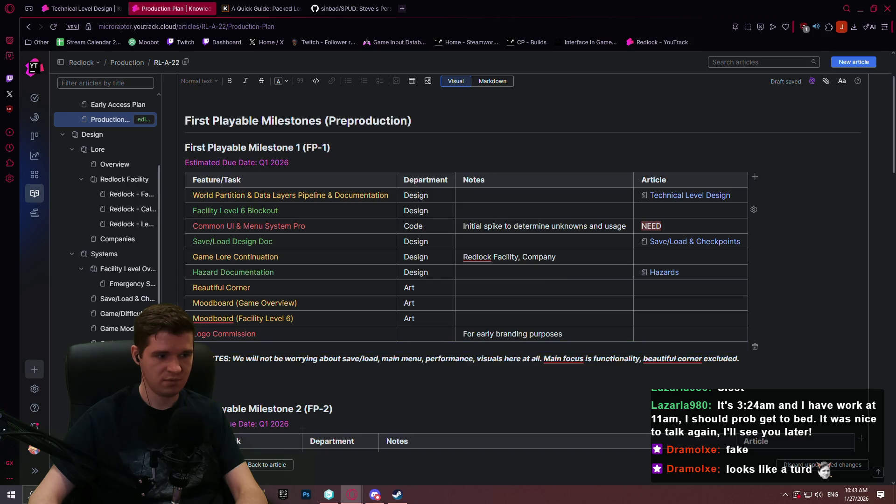
{"action": "key", "text": "ctrl+Return"}
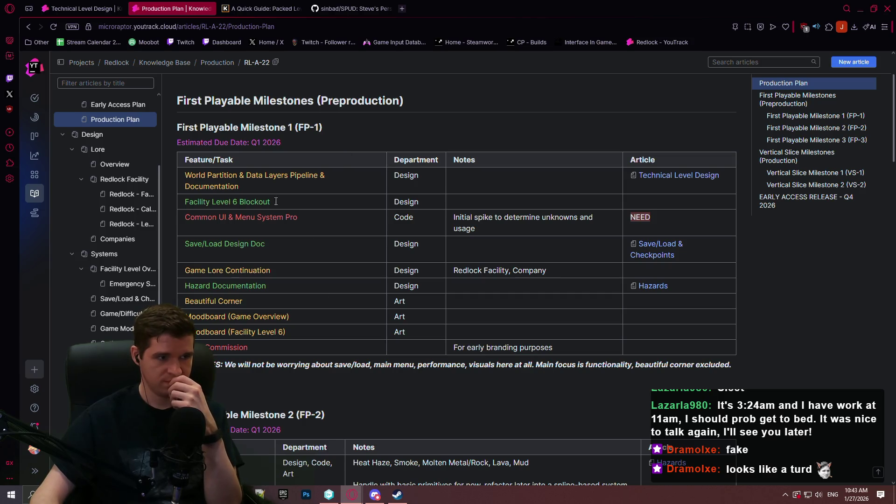
Colour the 'World Partition & Data Layers Pipeline & Documentation' task name green and publish
{"action": "scroll", "coordinate": [358, 118], "scroll_direction": "up", "scroll_amount": 2}
{"action": "left_click", "coordinate": [273, 110]}
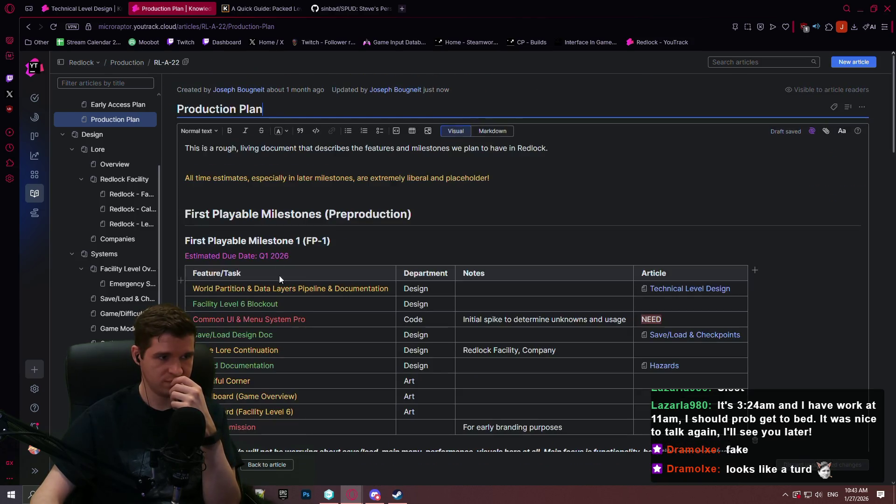
{"action": "left_click_drag", "start_coordinate": [387, 290], "coordinate": [189, 288]}
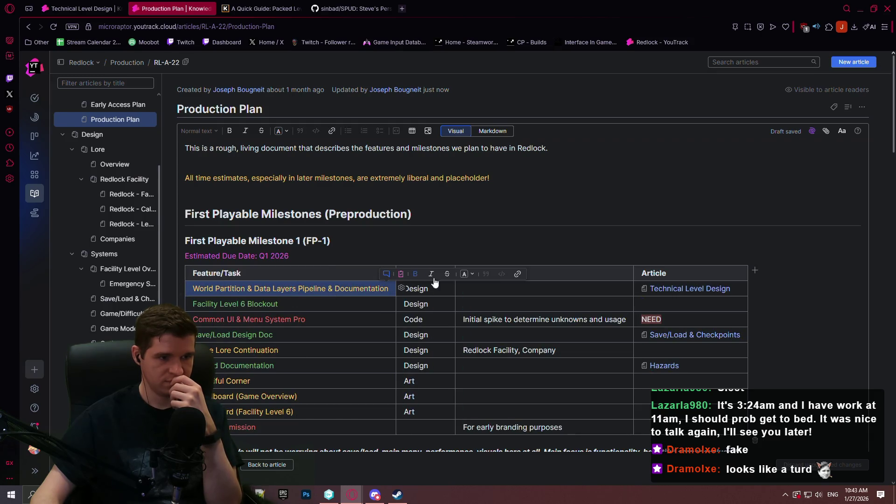
{"action": "left_click", "coordinate": [464, 275]}
{"action": "left_click", "coordinate": [484, 418]}
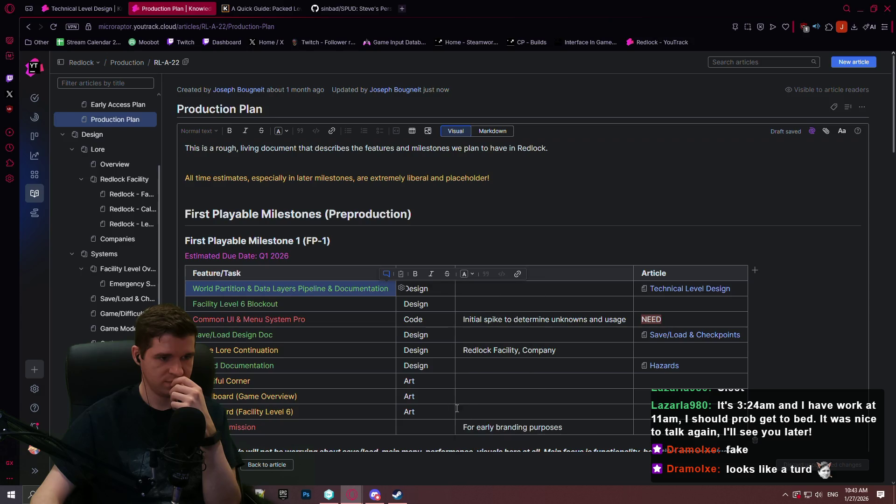
{"action": "key", "text": "ctrl+Return"}
{"action": "scroll", "coordinate": [351, 299], "scroll_direction": "down", "scroll_amount": 3}
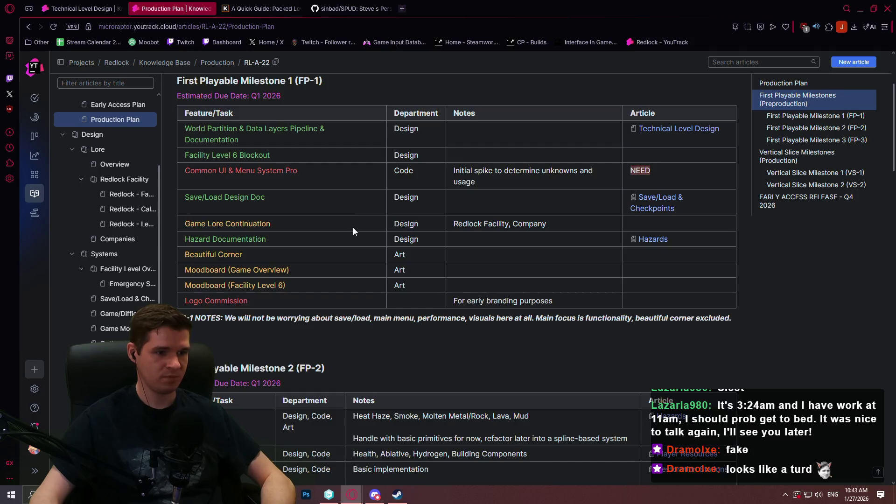
{"action": "scroll", "coordinate": [353, 227], "scroll_direction": "up", "scroll_amount": 1}
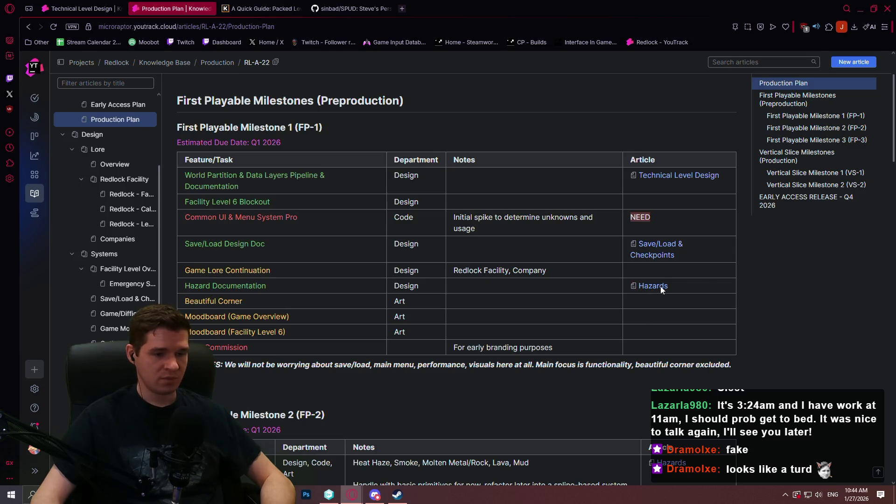
Scroll down to the Production Plan's FP-2 task table and look over its notes column
{"action": "scroll", "coordinate": [633, 279], "scroll_direction": "down", "scroll_amount": 1}
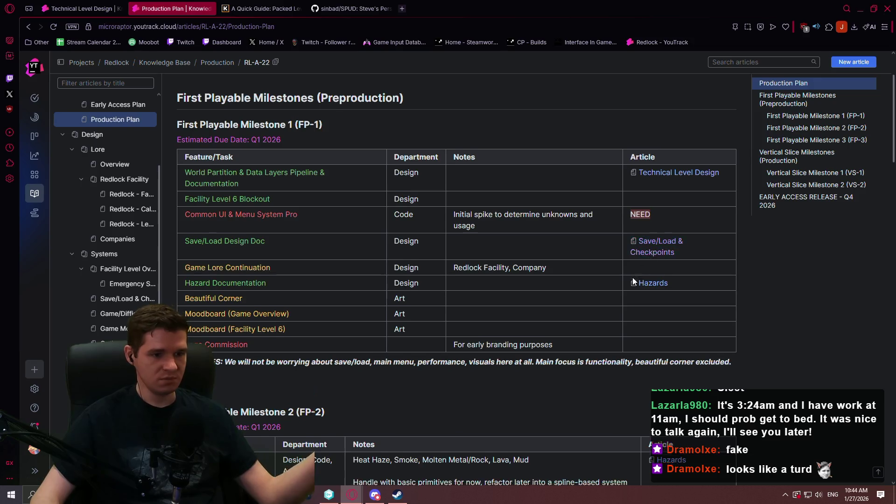
{"action": "scroll", "coordinate": [632, 278], "scroll_direction": "down", "scroll_amount": 1}
{"action": "scroll", "coordinate": [336, 264], "scroll_direction": "down", "scroll_amount": 6}
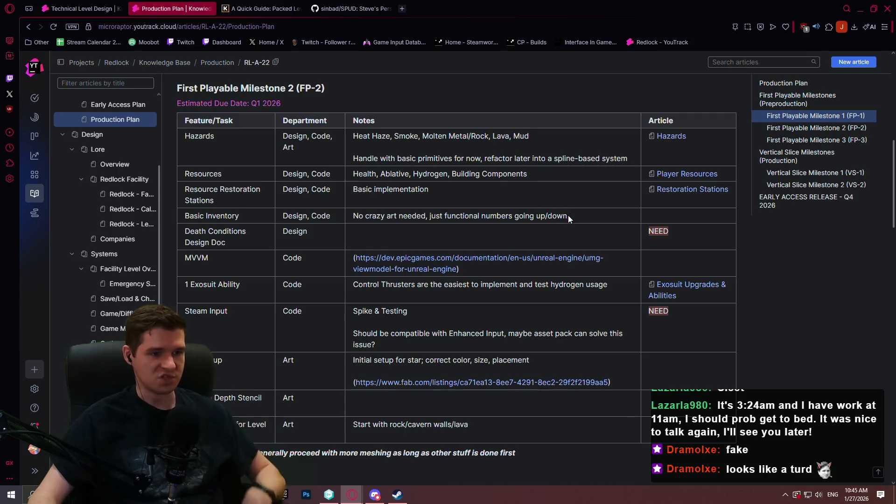
{"action": "mouse_move", "coordinate": [570, 217]}
{"action": "left_mouse_down"}
{"action": "mouse_move", "coordinate": [380, 190]}
{"action": "mouse_move", "coordinate": [522, 142]}
{"action": "left_mouse_up"}
{"action": "left_click", "coordinate": [556, 147]}
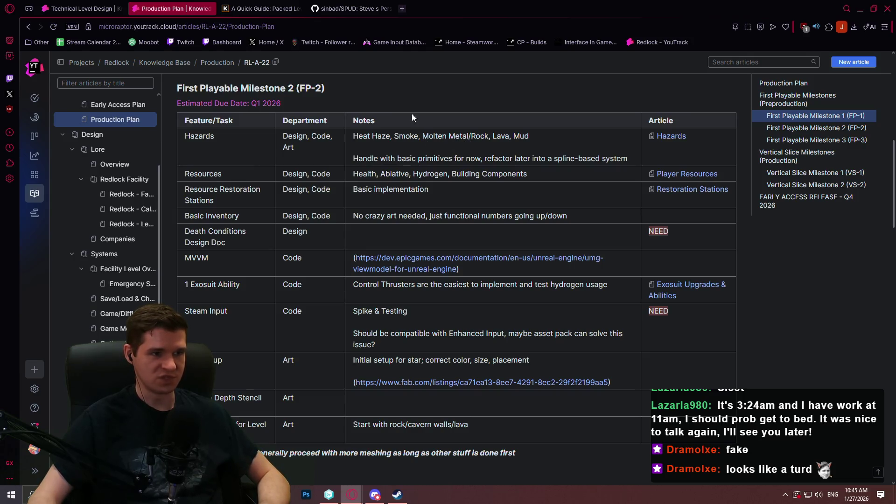
Search 'heat haze ue5' in a new tab, view the image results, then close that tab
{"action": "left_click", "coordinate": [404, 10]}
{"action": "type", "text": "heat "}
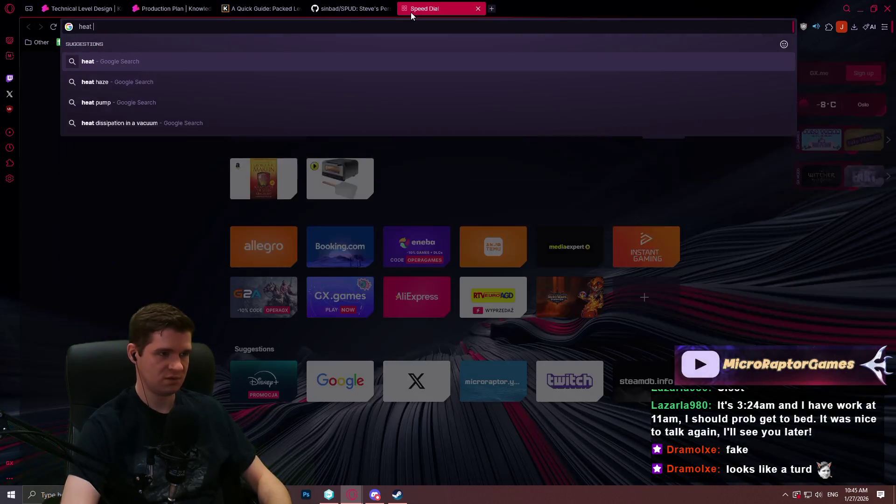
{"action": "type", "text": "haze ue5"}
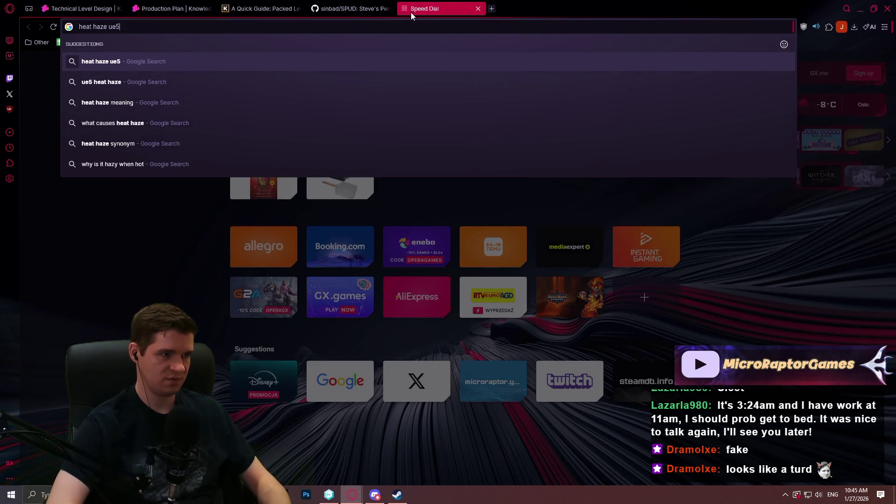
{"action": "key", "text": "Return"}
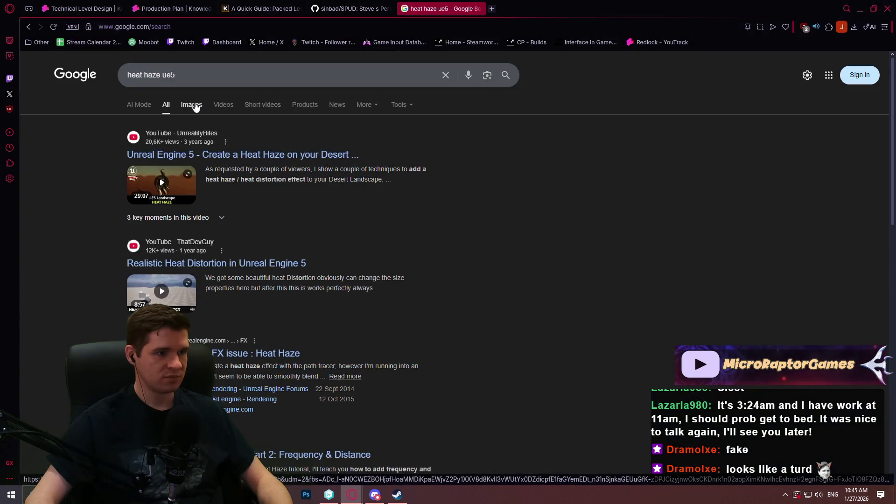
{"action": "left_click", "coordinate": [195, 107]}
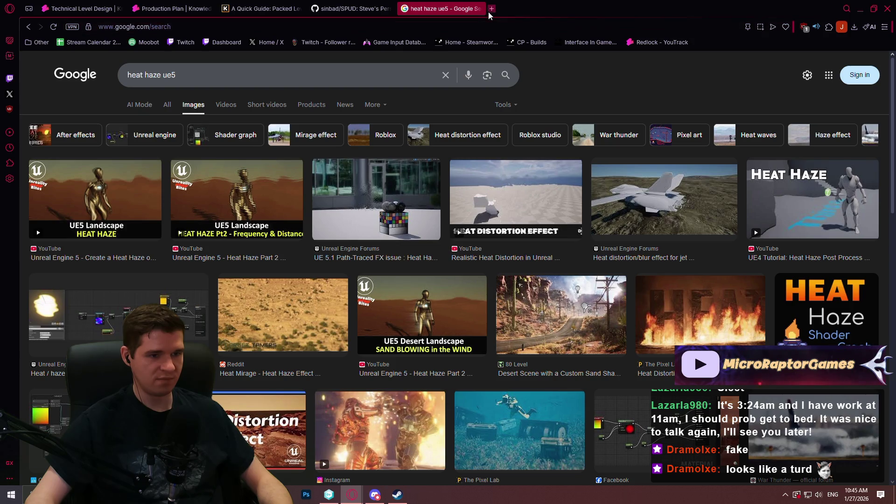
{"action": "left_click", "coordinate": [481, 8]}
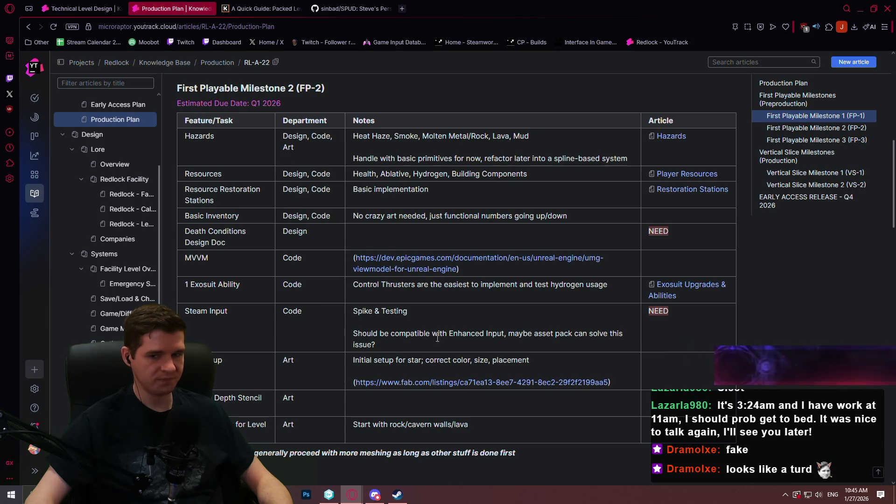
Scroll through the Production Plan, then open the Redlock Facility Power and Calendar & Mental Health articles
{"action": "scroll", "coordinate": [433, 344], "scroll_direction": "down", "scroll_amount": 3}
{"action": "scroll", "coordinate": [458, 324], "scroll_direction": "down", "scroll_amount": 3}
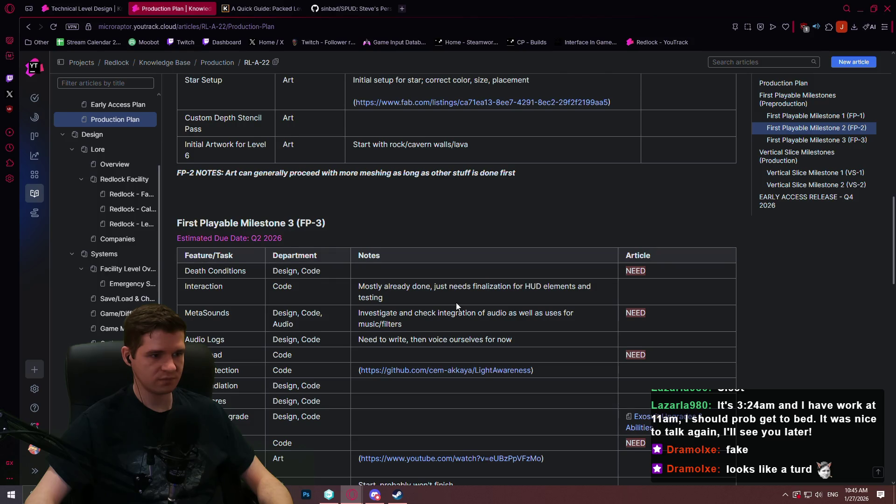
{"action": "scroll", "coordinate": [455, 303], "scroll_direction": "down", "scroll_amount": 2}
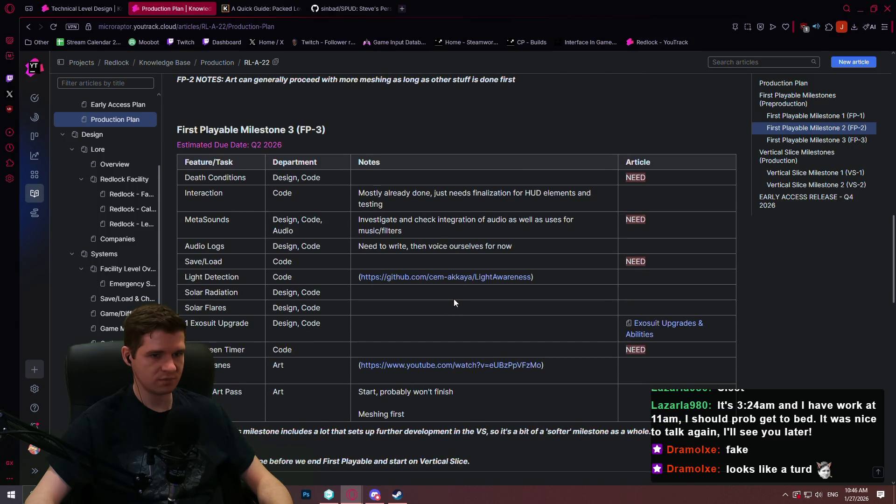
{"action": "scroll", "coordinate": [450, 291], "scroll_direction": "up", "scroll_amount": 8}
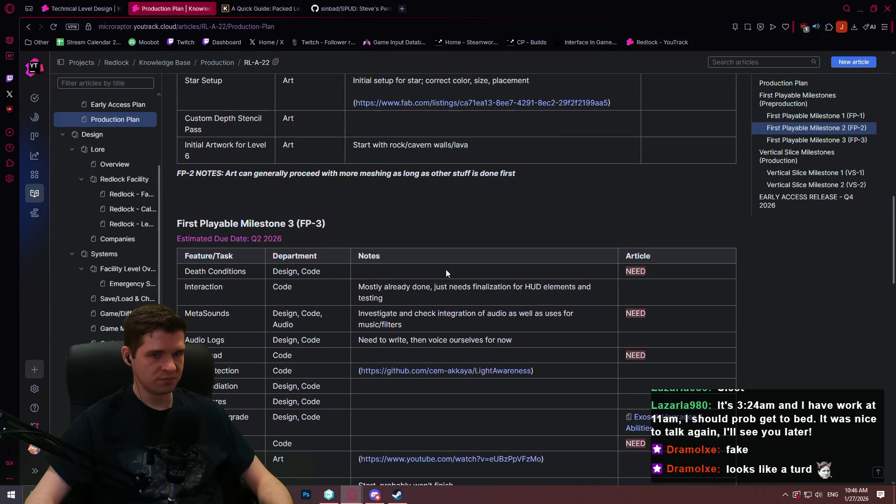
{"action": "scroll", "coordinate": [448, 250], "scroll_direction": "up", "scroll_amount": 10}
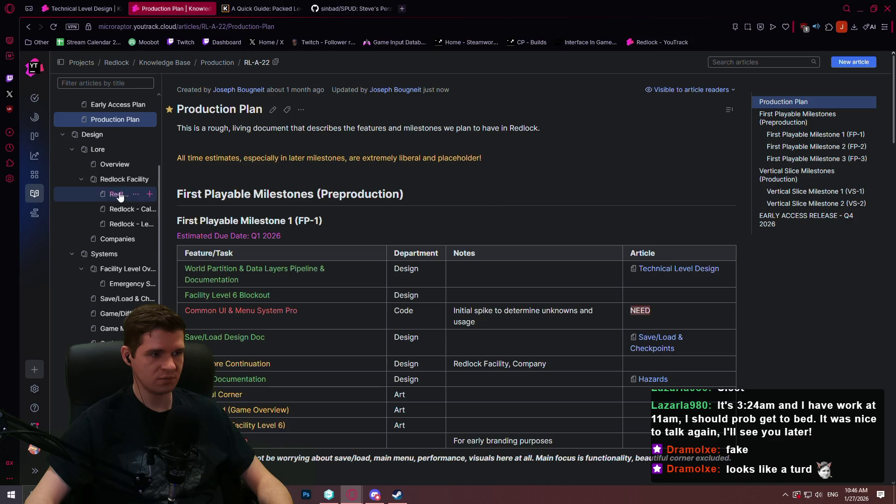
{"action": "left_click", "coordinate": [116, 194]}
{"action": "left_click", "coordinate": [120, 210]}
Skim the Redlock - Level 6, Facility Level Overview, Emergency Station Airlocks and Game/Difficulty Options articles
{"action": "left_click", "coordinate": [119, 225]}
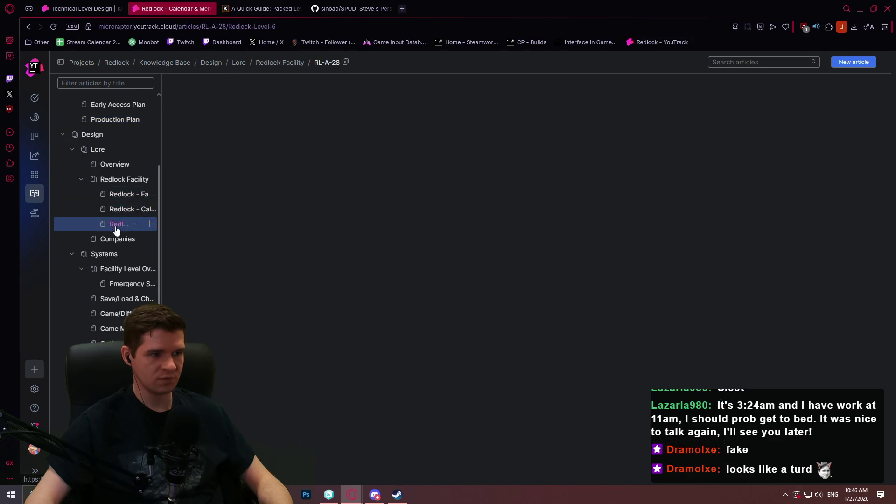
{"action": "left_click", "coordinate": [121, 269]}
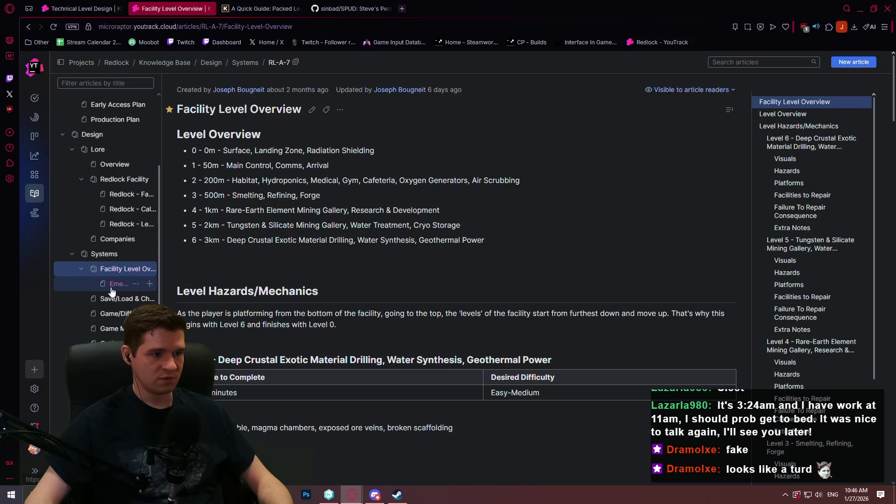
{"action": "left_click", "coordinate": [125, 284]}
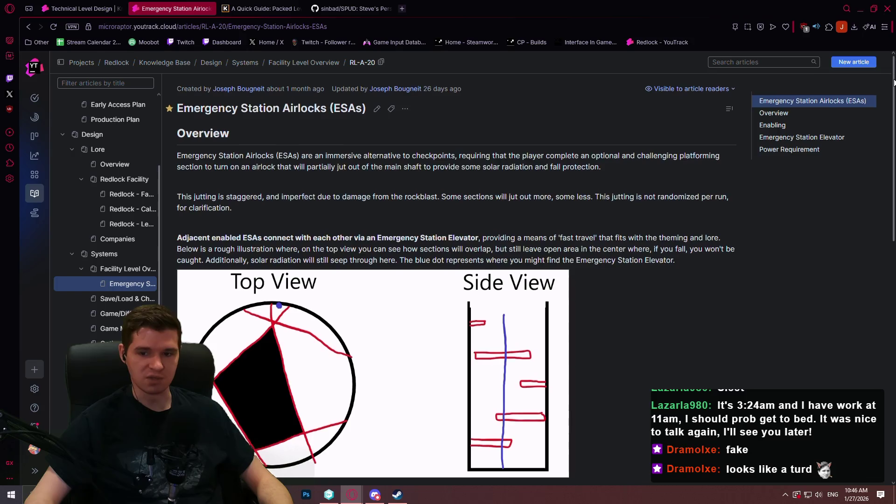
{"action": "mouse_move", "coordinate": [891, 79]}
{"action": "left_mouse_down"}
{"action": "mouse_move", "coordinate": [892, 229]}
{"action": "mouse_move", "coordinate": [892, 161]}
{"action": "mouse_move", "coordinate": [867, 352]}
{"action": "left_mouse_up"}
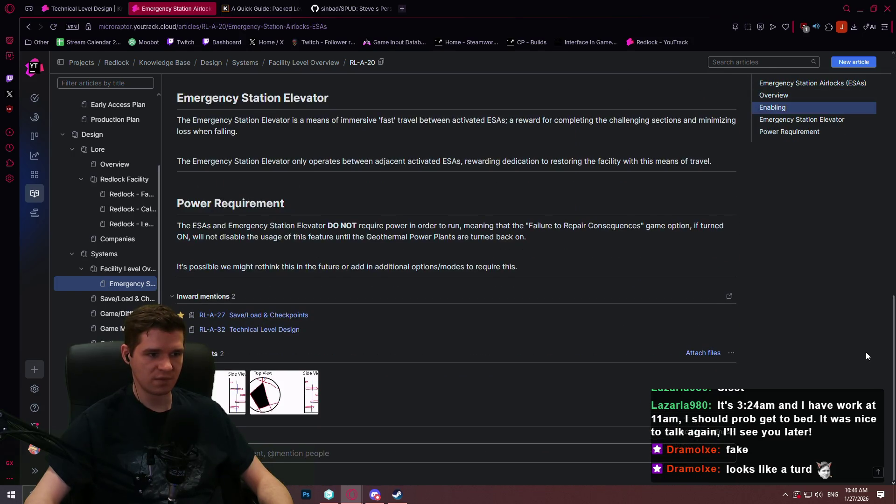
{"action": "left_click", "coordinate": [104, 318]}
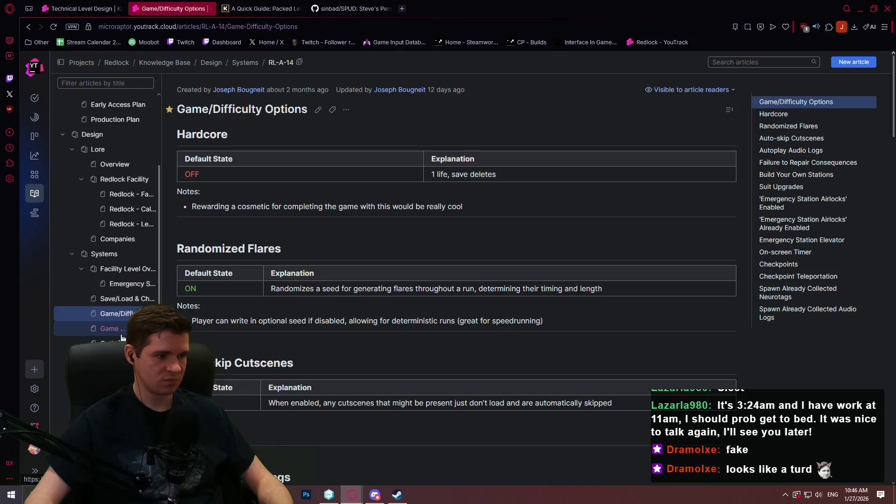
Browse Restoration Stations, Player Resources, Hazards and Exosuit Upgrades, ending on the Endings article
{"action": "left_click", "coordinate": [112, 343]}
{"action": "left_click", "coordinate": [112, 359]}
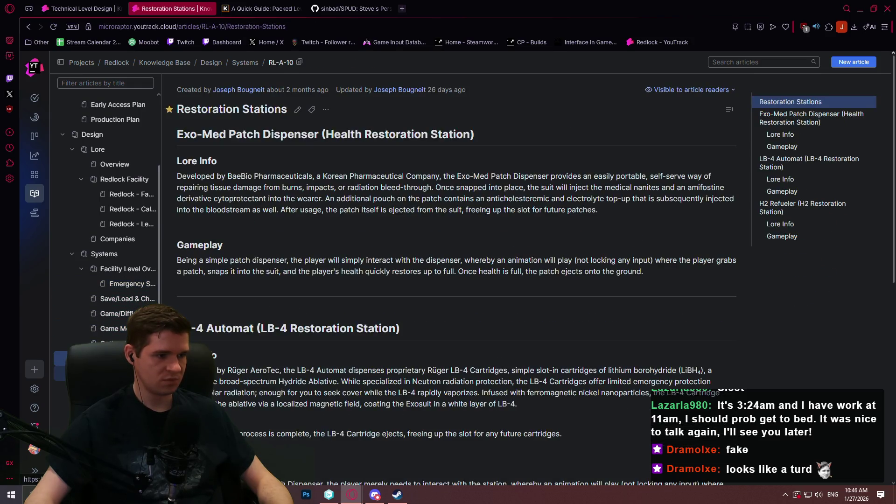
{"action": "left_click", "coordinate": [112, 373]}
{"action": "left_click", "coordinate": [112, 388]}
{"action": "left_click", "coordinate": [112, 373]}
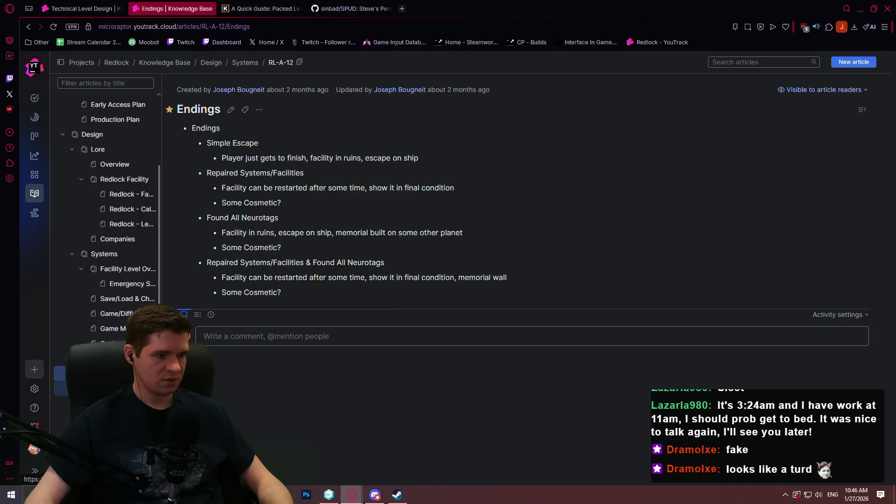
{"action": "left_click", "coordinate": [112, 389]}
{"action": "left_click", "coordinate": [112, 404]}
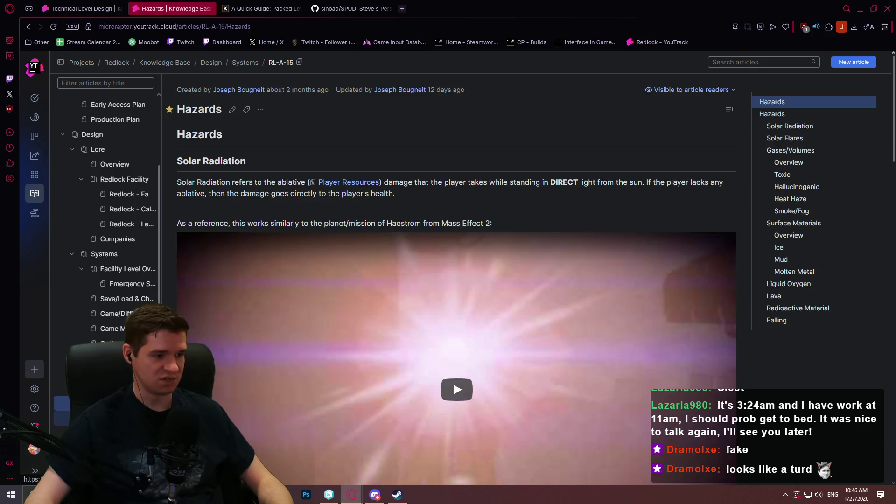
{"action": "left_click", "coordinate": [112, 418]}
{"action": "left_click", "coordinate": [112, 373]}
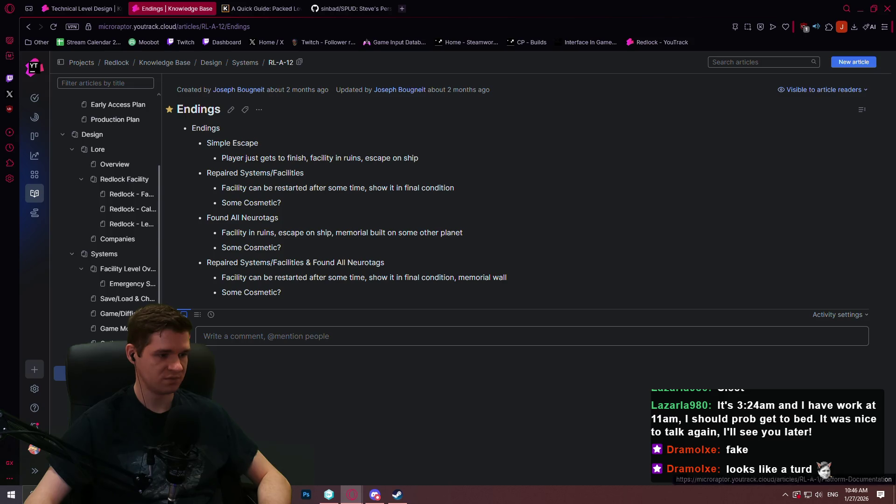
Open the Platform Documentation article (RL-A-1) and scroll to its platform data tables
{"action": "left_click", "coordinate": [108, 403]}
{"action": "scroll", "coordinate": [107, 233], "scroll_direction": "down", "scroll_amount": 2}
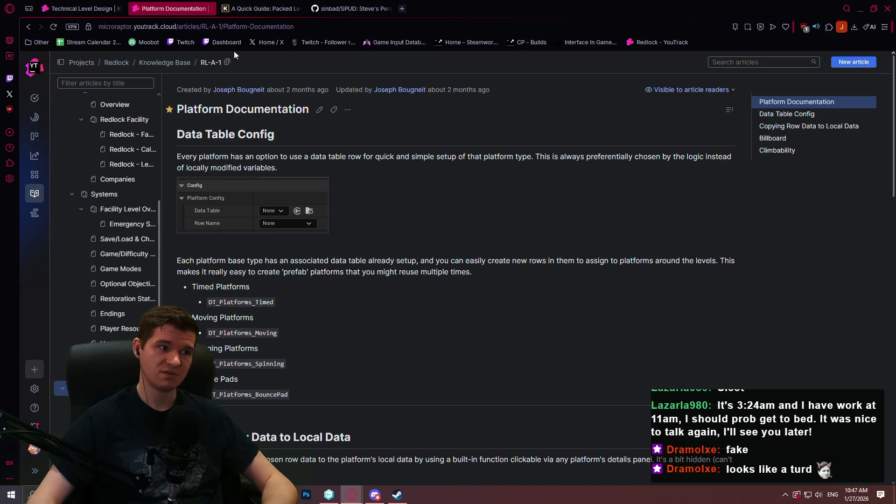
Switch to Unity DevOps Version Control and show the IntoTheChasm Branch Explorer graph
{"action": "left_click", "coordinate": [64, 5]}
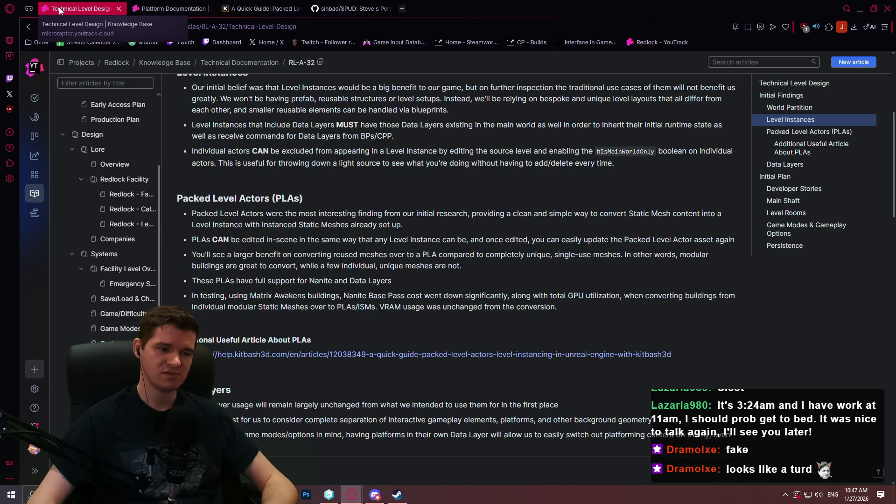
{"action": "key", "text": "alt+Tab"}
{"action": "left_click", "coordinate": [33, 71]}
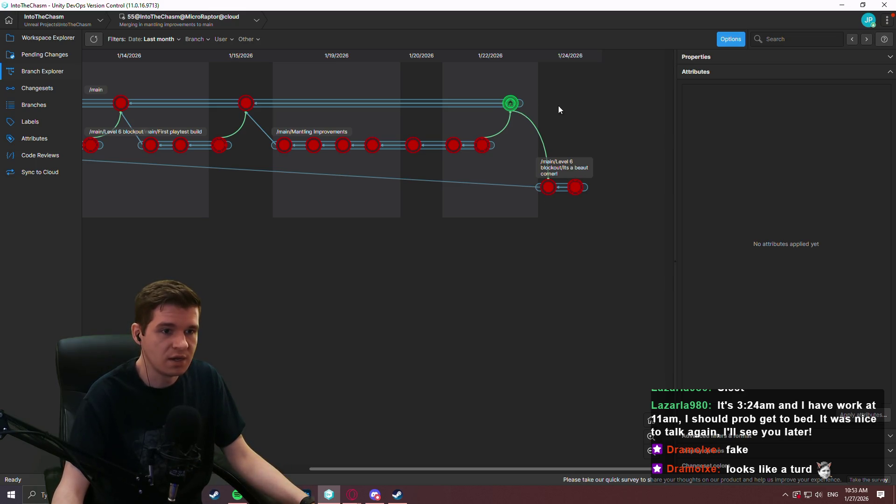
Close the 'new 1' Notepad++ tab, discarding its notes without saving
{"action": "left_click", "coordinate": [305, 495]}
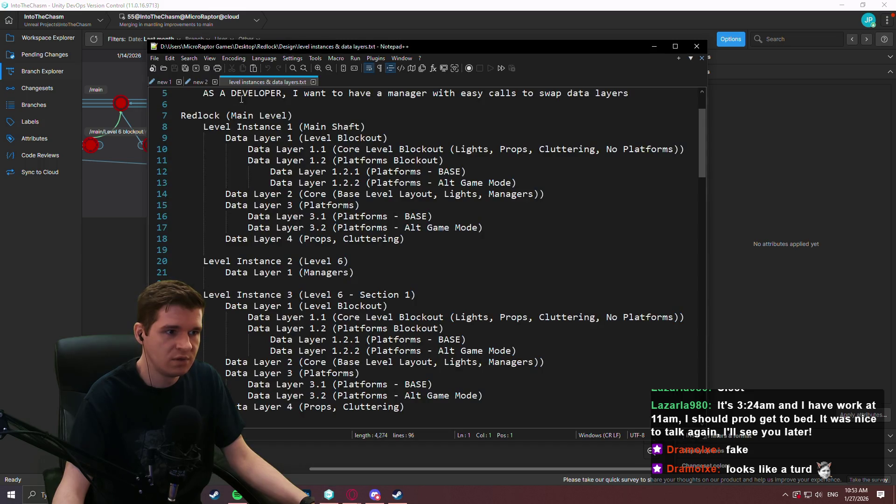
{"action": "left_click", "coordinate": [164, 83]}
{"action": "left_click", "coordinate": [306, 495]}
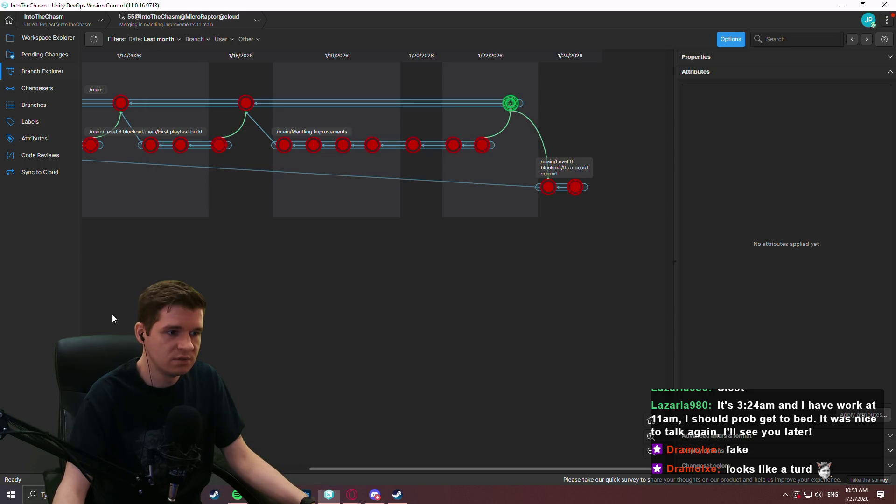
{"action": "left_click", "coordinate": [305, 495]}
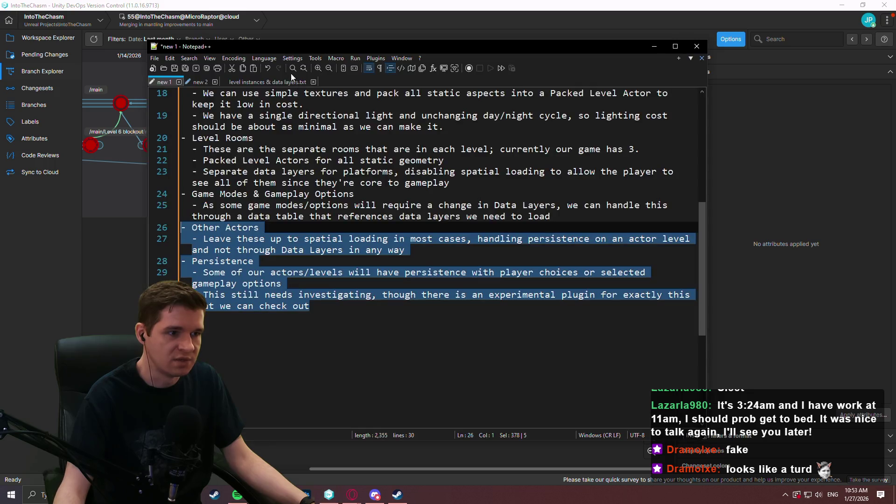
{"action": "left_click", "coordinate": [196, 82]}
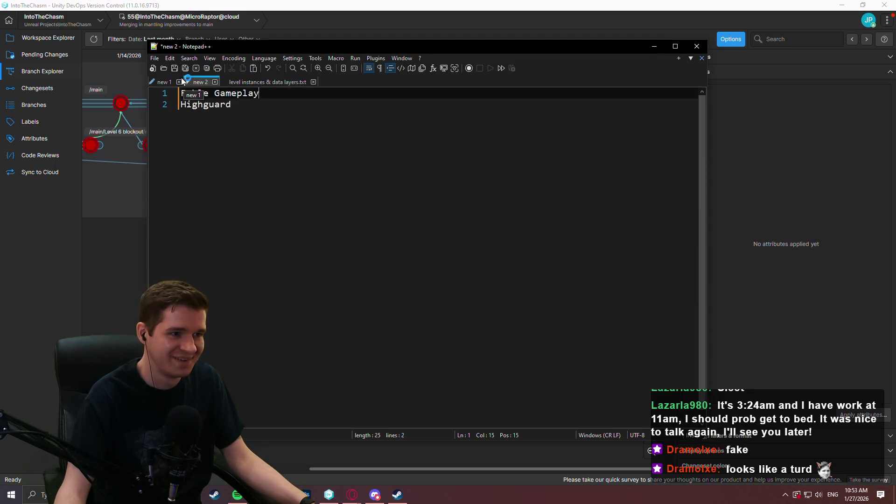
{"action": "left_click", "coordinate": [180, 80]}
{"action": "left_click", "coordinate": [458, 280]}
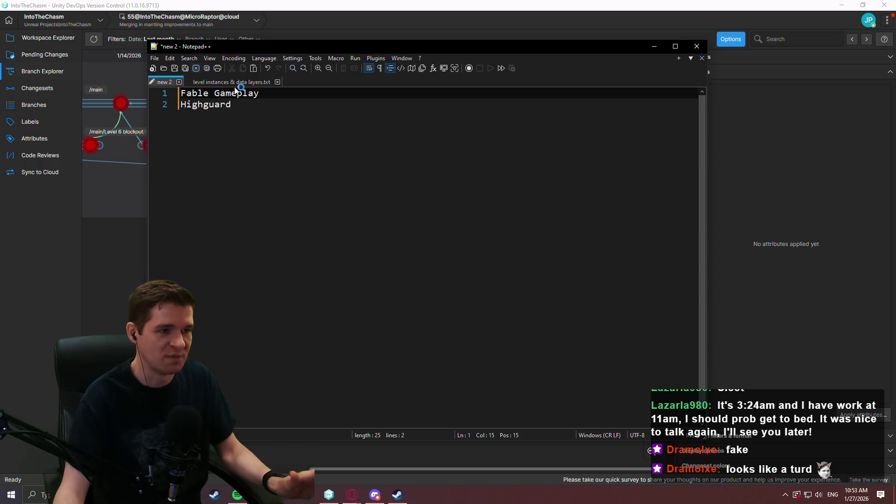
Close 'level instances & data layers.txt' and minimize Notepad++
{"action": "left_click", "coordinate": [268, 83]}
{"action": "left_click", "coordinate": [277, 83]}
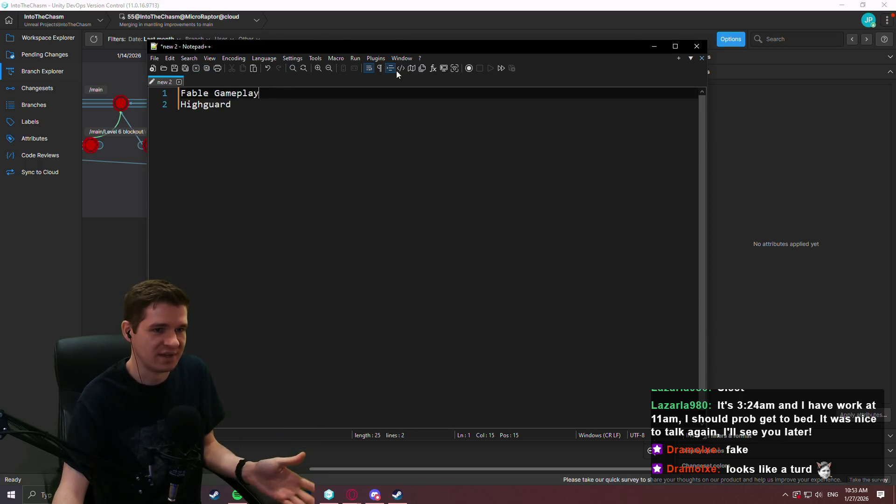
{"action": "left_click", "coordinate": [648, 48]}
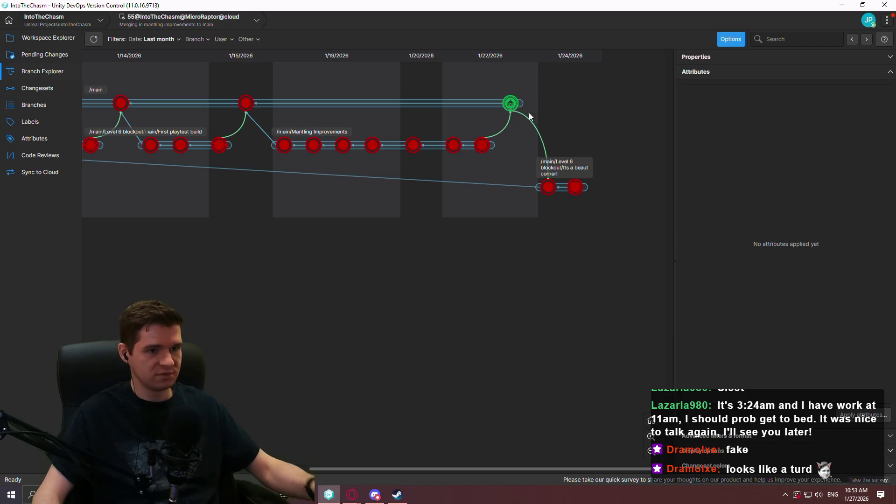
Create branch 'New Timed Platform' from main changeset 55, switch the workspace to it, and return to the browser
{"action": "mouse_move", "coordinate": [510, 111]}
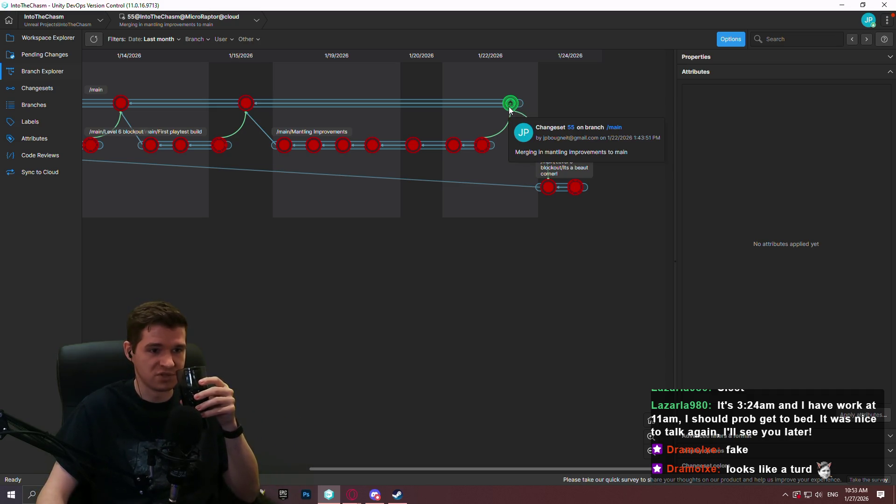
{"action": "right_click", "coordinate": [513, 107]}
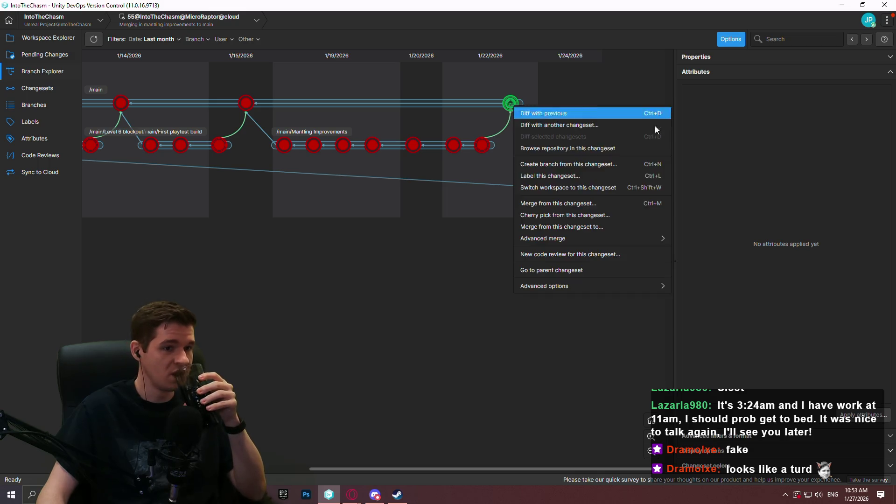
{"action": "left_click", "coordinate": [598, 166]}
{"action": "type", "text": "New Timed Platfor"}
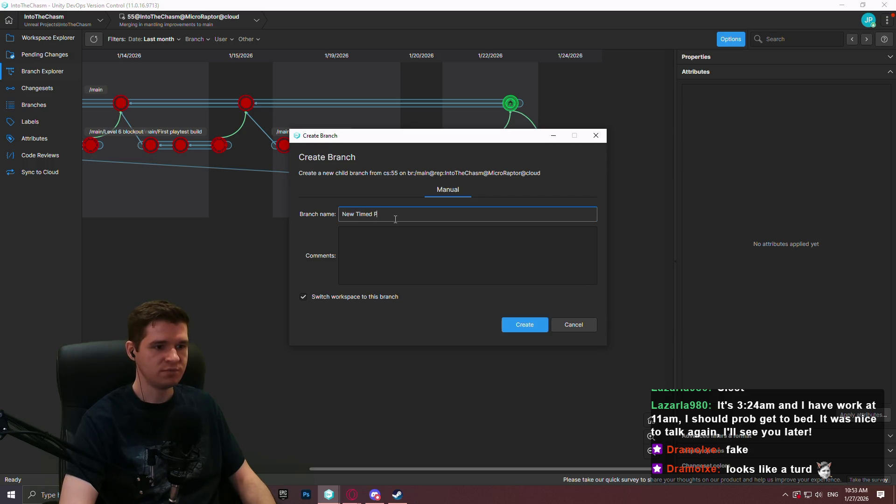
{"action": "type", "text": "m"}
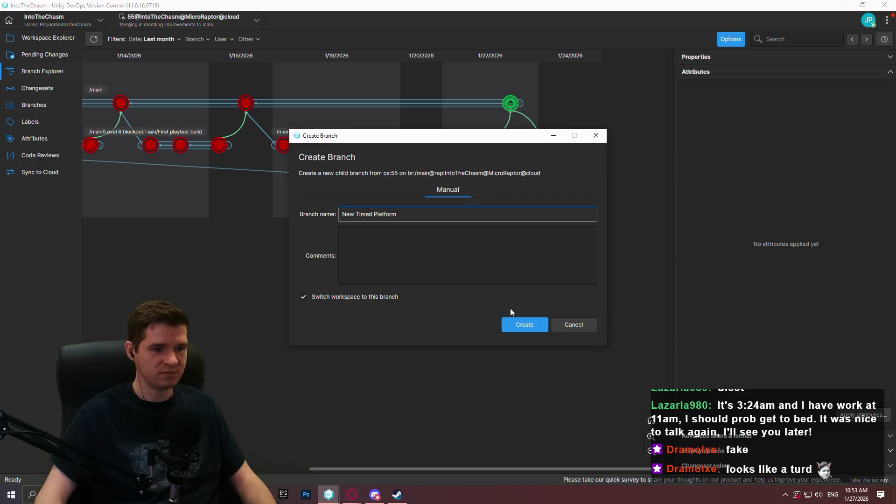
{"action": "left_click", "coordinate": [526, 331]}
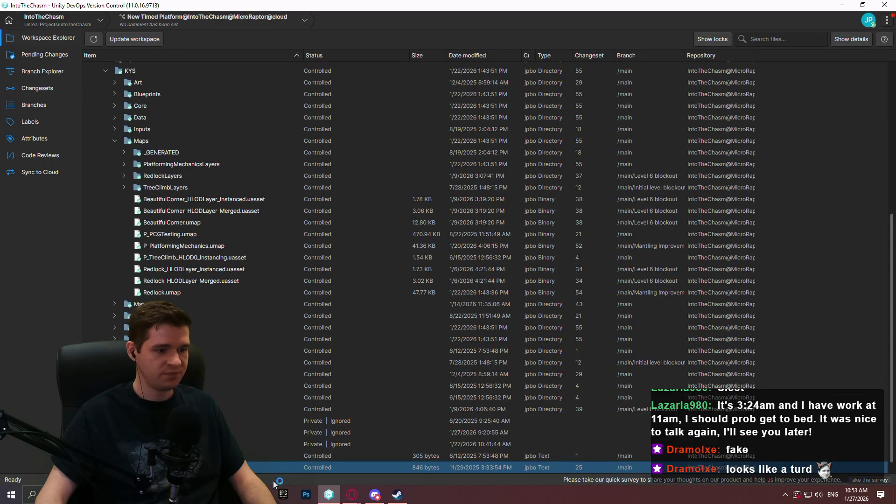
{"action": "mouse_move", "coordinate": [352, 495]}
{"action": "left_click", "coordinate": [308, 448]}
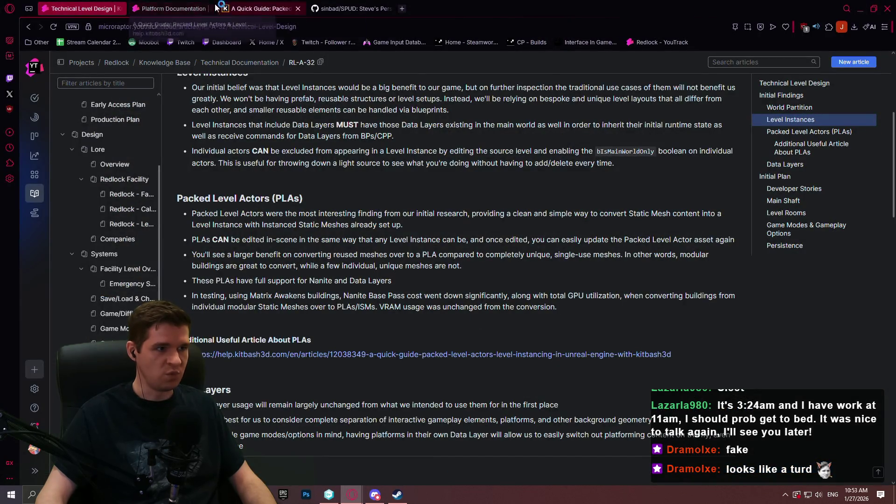
Close the Packed Level Actors guide tab and open the Timed platforms article from Platform Documentation
{"action": "left_click", "coordinate": [298, 9]}
{"action": "left_click", "coordinate": [153, 8]}
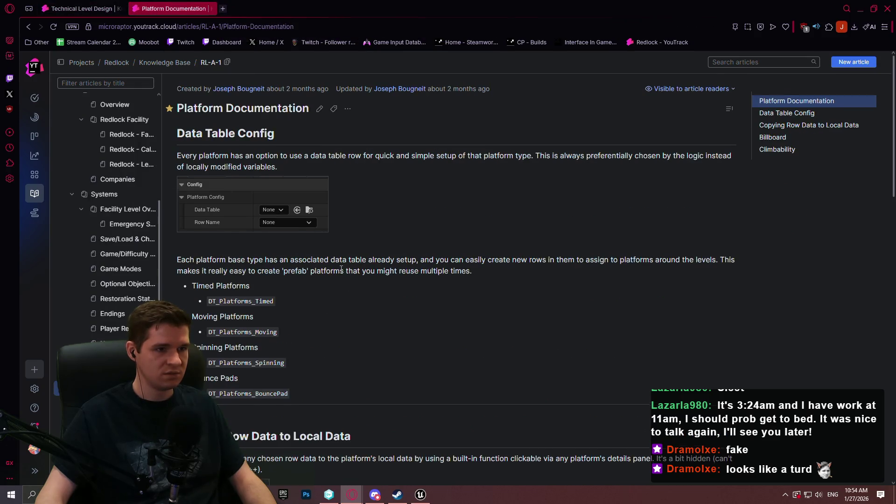
{"action": "left_click", "coordinate": [220, 240]}
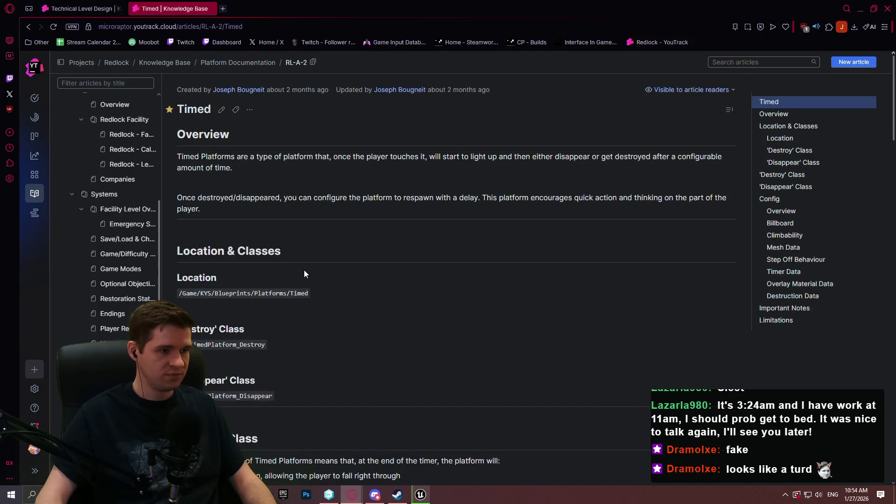
{"action": "scroll", "coordinate": [355, 214], "scroll_direction": "down", "scroll_amount": 5}
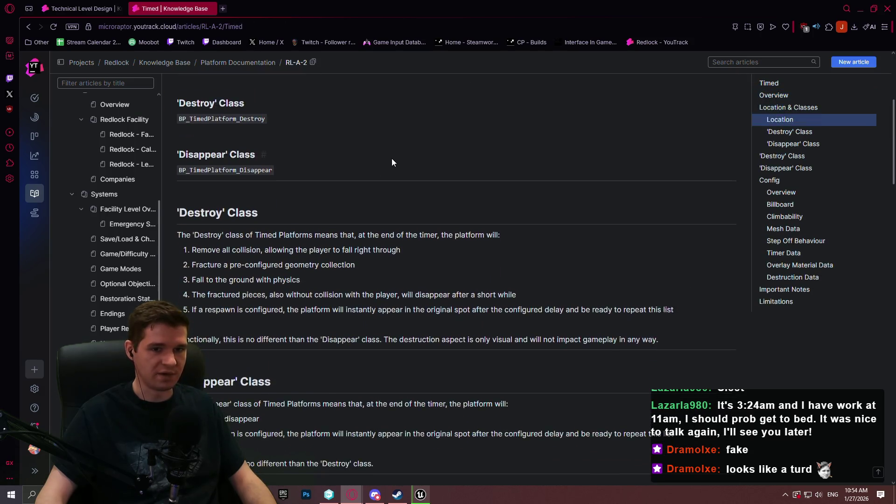
{"action": "scroll", "coordinate": [405, 136], "scroll_direction": "down", "scroll_amount": 6}
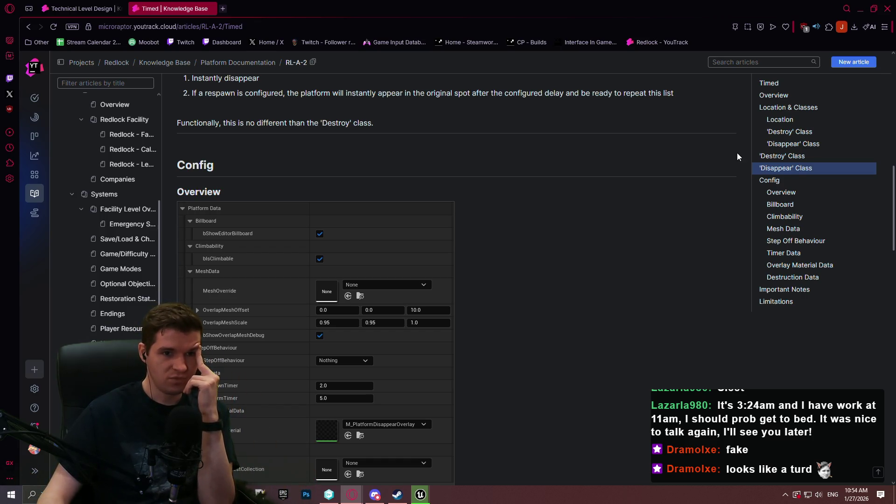
Review the Timed article's 'Disappear' Class and Billboard sections, then minimize the browser
{"action": "left_click", "coordinate": [794, 145]}
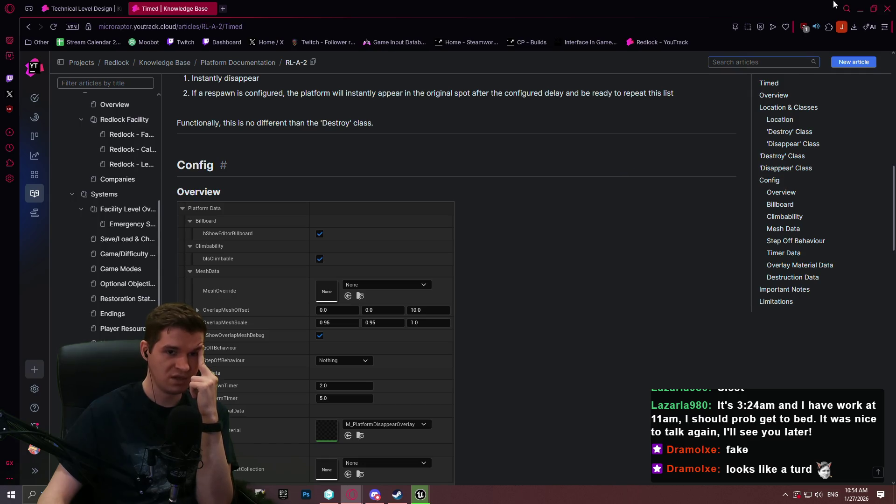
{"action": "scroll", "coordinate": [382, 213], "scroll_direction": "down", "scroll_amount": 2}
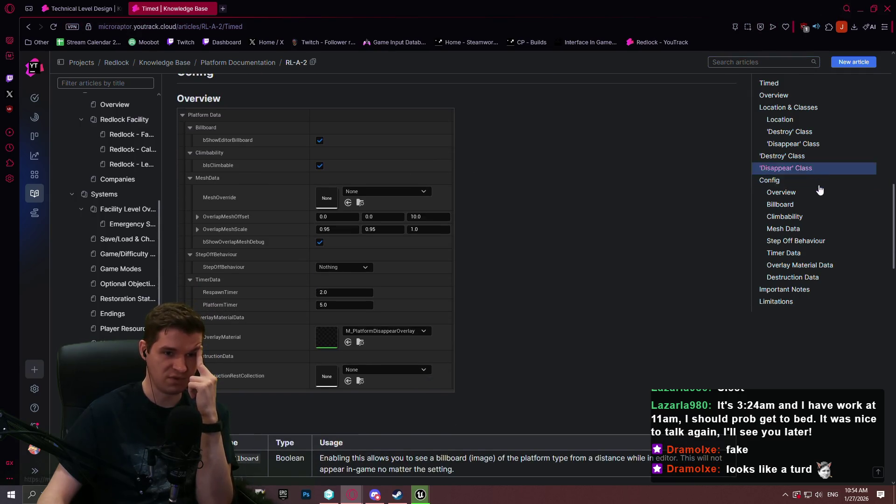
{"action": "left_click", "coordinate": [791, 206]}
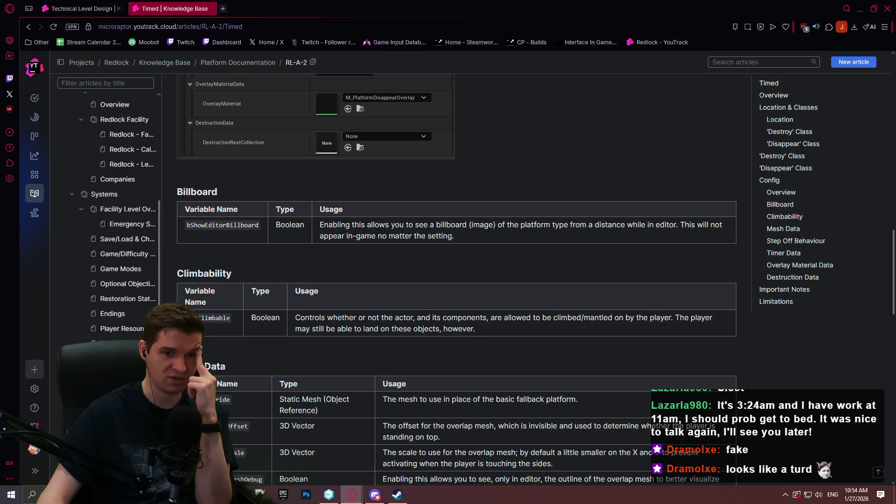
{"action": "mouse_move", "coordinate": [894, 243]}
{"action": "left_mouse_down"}
{"action": "mouse_move", "coordinate": [882, 383]}
{"action": "mouse_move", "coordinate": [871, 197]}
{"action": "mouse_move", "coordinate": [882, 104]}
{"action": "mouse_move", "coordinate": [879, 136]}
{"action": "mouse_move", "coordinate": [875, 85]}
{"action": "mouse_move", "coordinate": [870, 94]}
{"action": "left_mouse_up"}
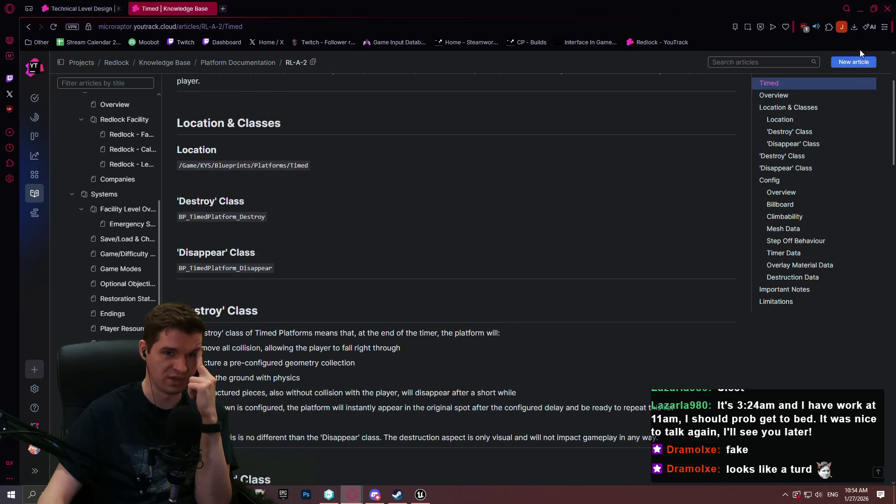
{"action": "left_click", "coordinate": [856, 11]}
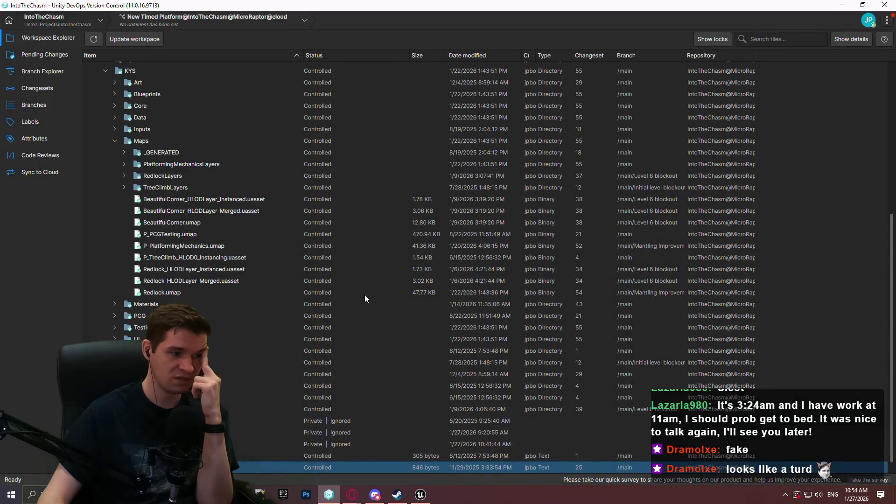
In Unreal Editor's Content folder, set the KYS folder colour to purple
{"action": "left_click", "coordinate": [411, 497]}
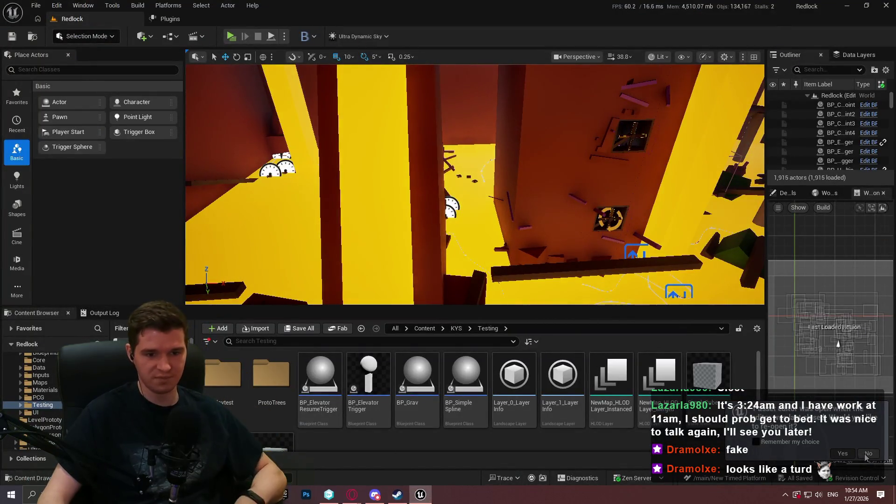
{"action": "left_click", "coordinate": [422, 328]}
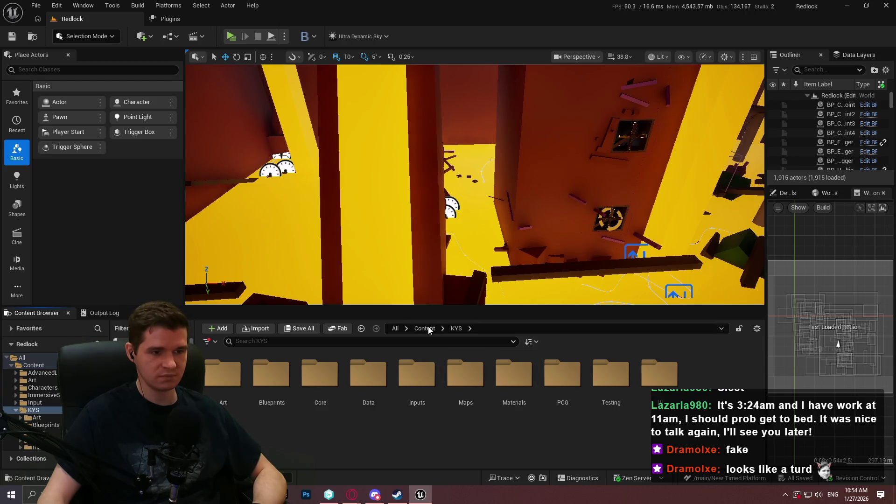
{"action": "right_click", "coordinate": [494, 391]}
{"action": "right_click", "coordinate": [460, 380]}
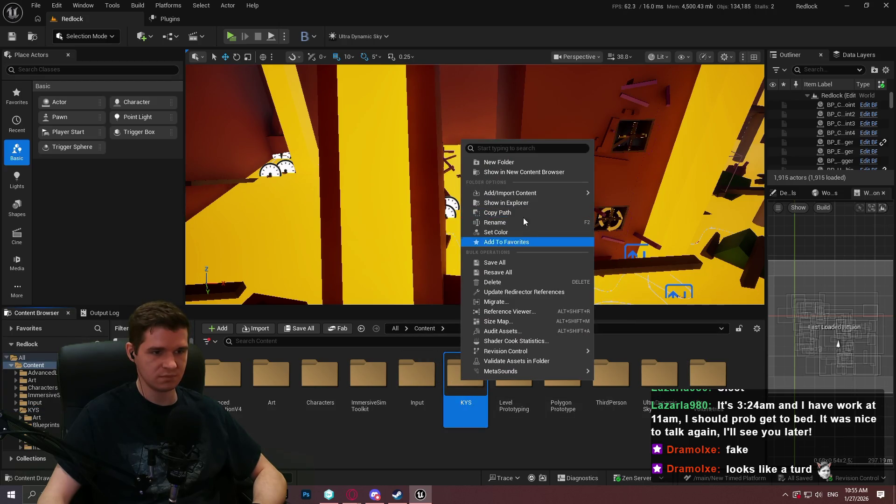
{"action": "left_click", "coordinate": [513, 233]}
{"action": "left_click_drag", "start_coordinate": [581, 269], "coordinate": [577, 242]}
{"action": "left_click", "coordinate": [651, 441]}
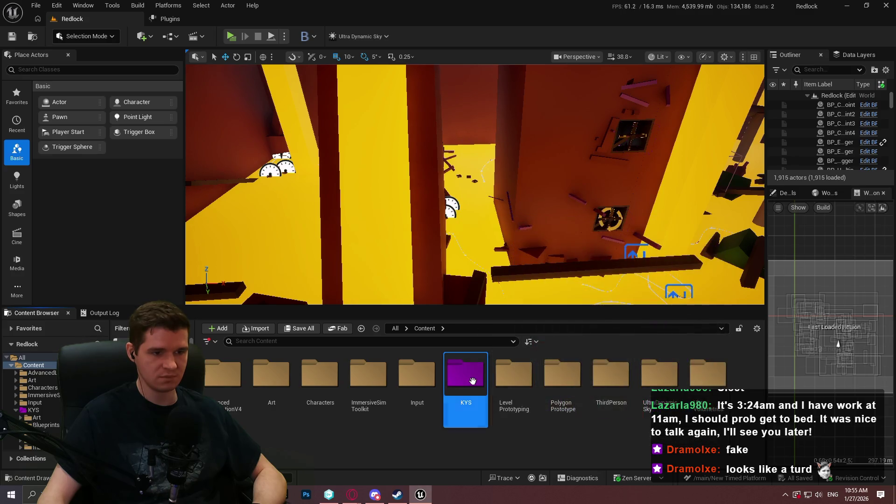
Load the P_PlatformingMechanics level from KYS/Maps and narrow the placement panel
{"action": "double_click", "coordinate": [466, 381]}
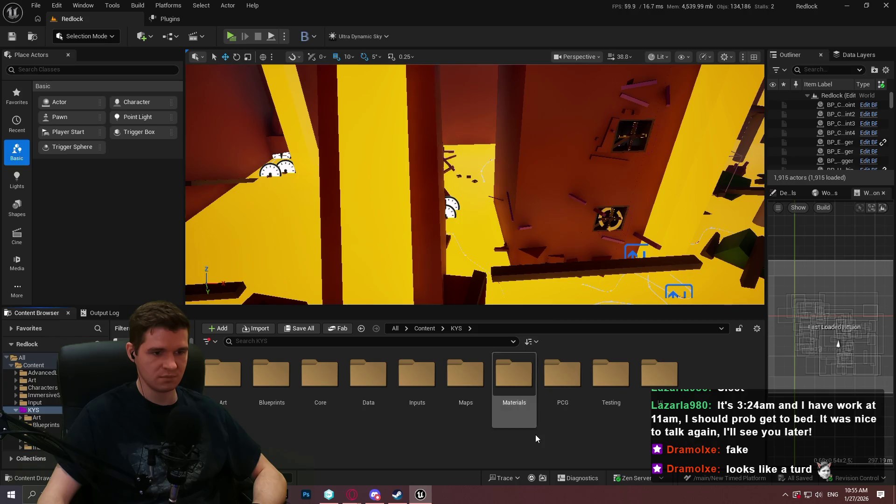
{"action": "double_click", "coordinate": [466, 380]}
{"action": "double_click", "coordinate": [629, 389]}
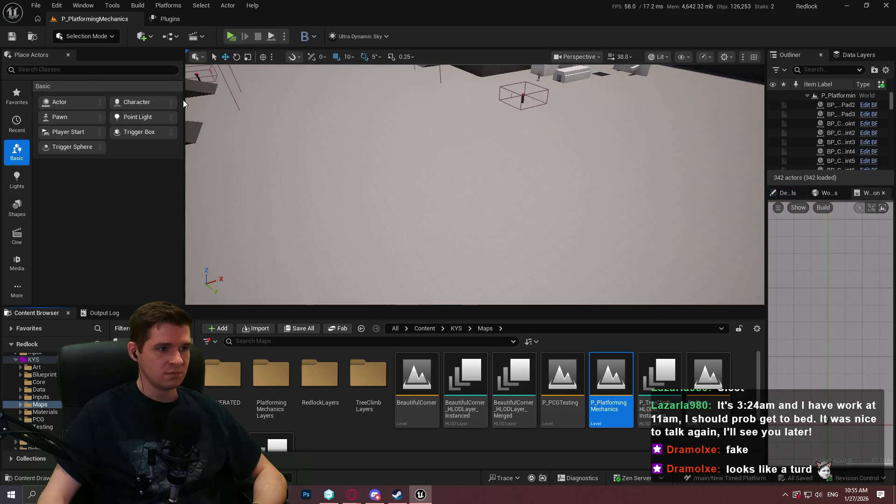
{"action": "left_click_drag", "start_coordinate": [184, 99], "coordinate": [104, 98]}
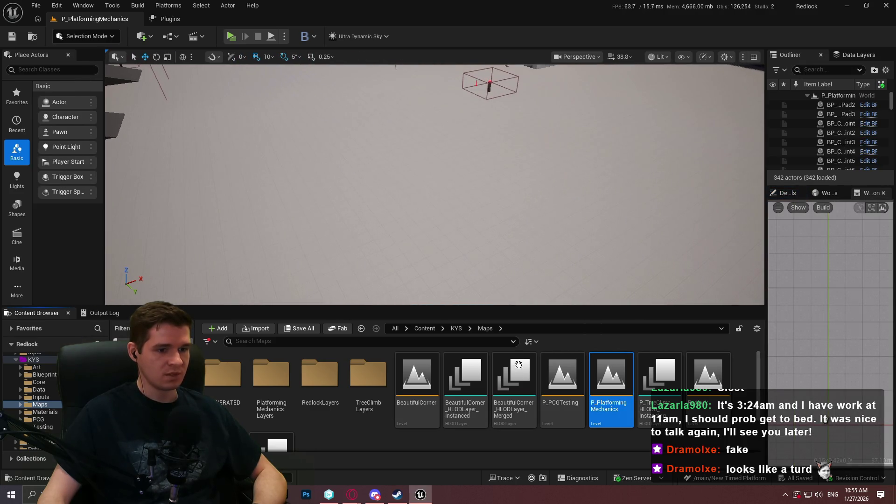
Browse to KYS/Blueprints/Platforms/Timed and open BP_TimedPlatform_Base in the Blueprint editor
{"action": "left_click", "coordinate": [425, 329]}
{"action": "left_click", "coordinate": [787, 193]}
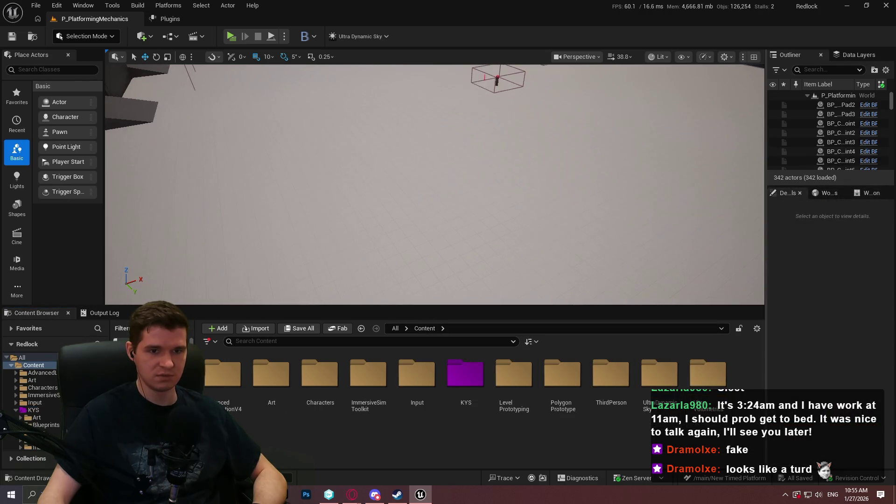
{"action": "left_click_drag", "start_coordinate": [767, 145], "coordinate": [727, 145]}
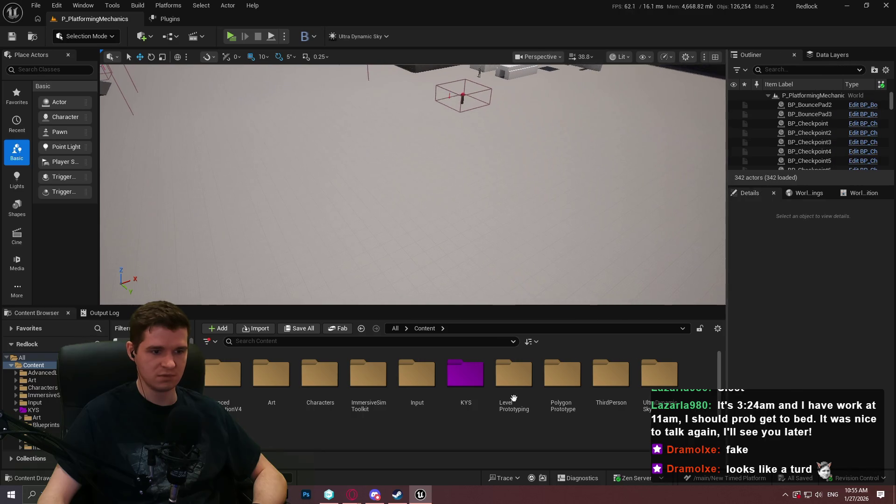
{"action": "double_click", "coordinate": [468, 381]}
{"action": "double_click", "coordinate": [272, 373]}
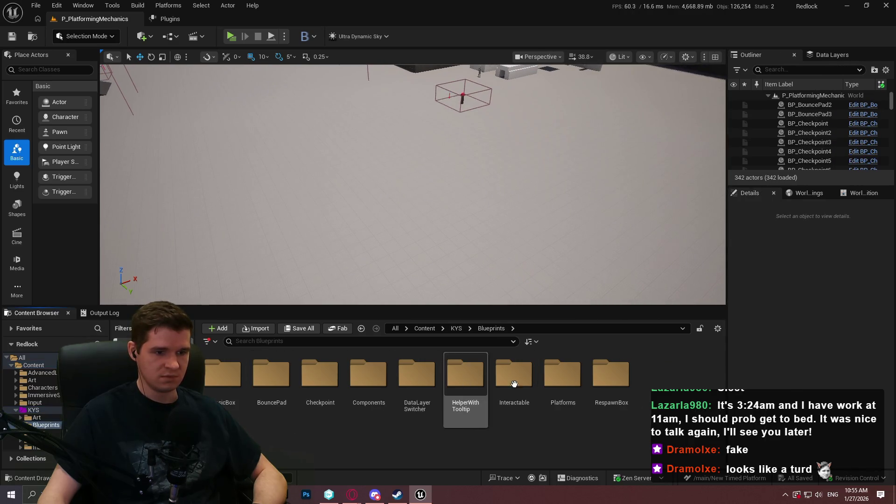
{"action": "double_click", "coordinate": [563, 373]}
{"action": "double_click", "coordinate": [301, 387]}
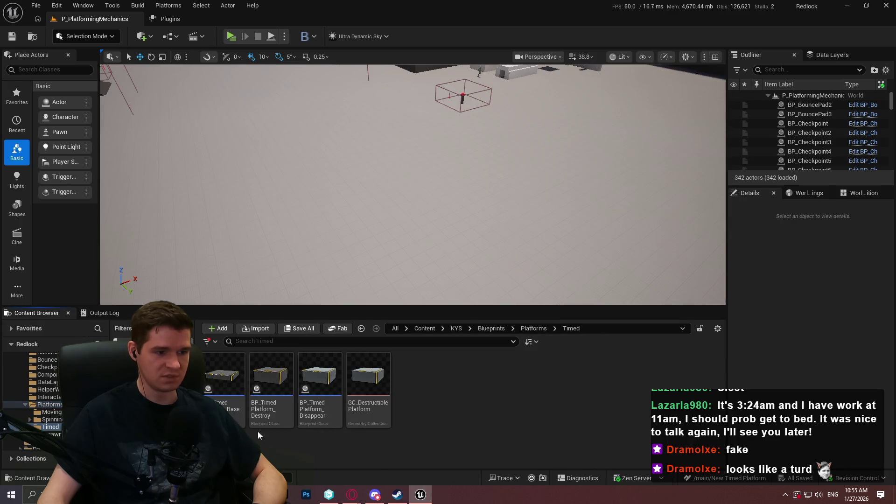
{"action": "double_click", "coordinate": [223, 376]}
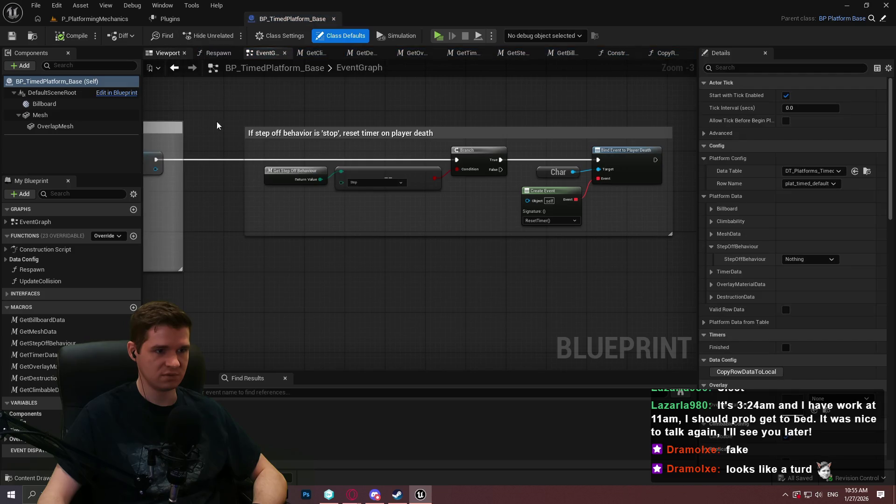
Pan across the blueprint graph to review the timer and Reset timer nodes
{"action": "scroll", "coordinate": [260, 140], "scroll_direction": "down", "scroll_amount": 3}
{"action": "scroll", "coordinate": [578, 110], "scroll_direction": "down", "scroll_amount": 2}
{"action": "scroll", "coordinate": [461, 81], "scroll_direction": "down", "scroll_amount": 1}
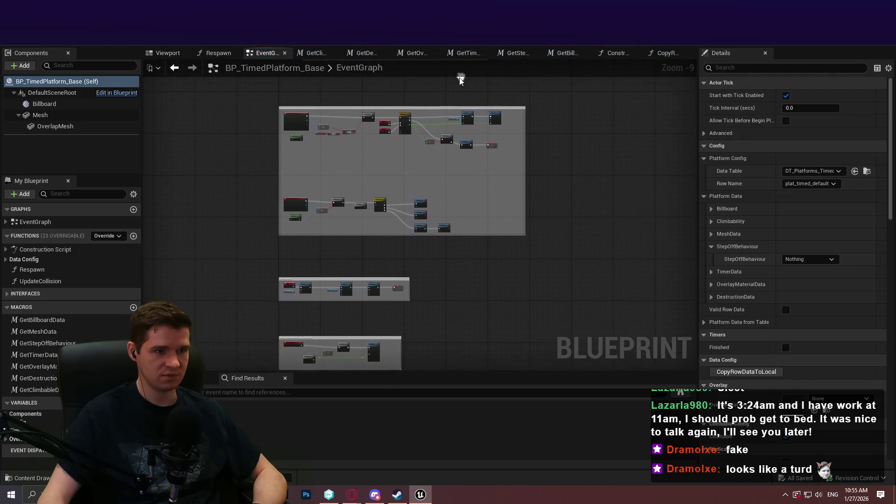
{"action": "scroll", "coordinate": [460, 80], "scroll_direction": "up", "scroll_amount": 7}
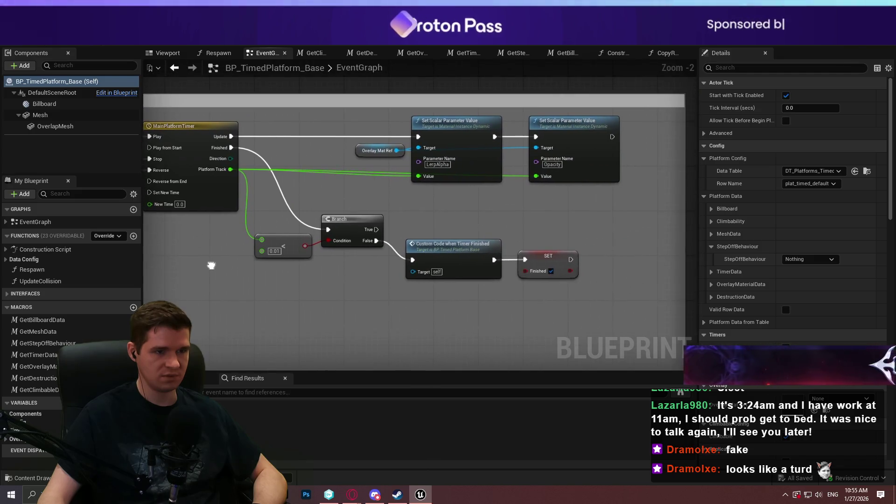
{"action": "mouse_move", "coordinate": [212, 265]}
{"action": "left_mouse_down"}
{"action": "mouse_move", "coordinate": [203, 261]}
{"action": "mouse_move", "coordinate": [817, 243]}
{"action": "mouse_move", "coordinate": [219, 257]}
{"action": "mouse_move", "coordinate": [602, 219]}
{"action": "left_mouse_up"}
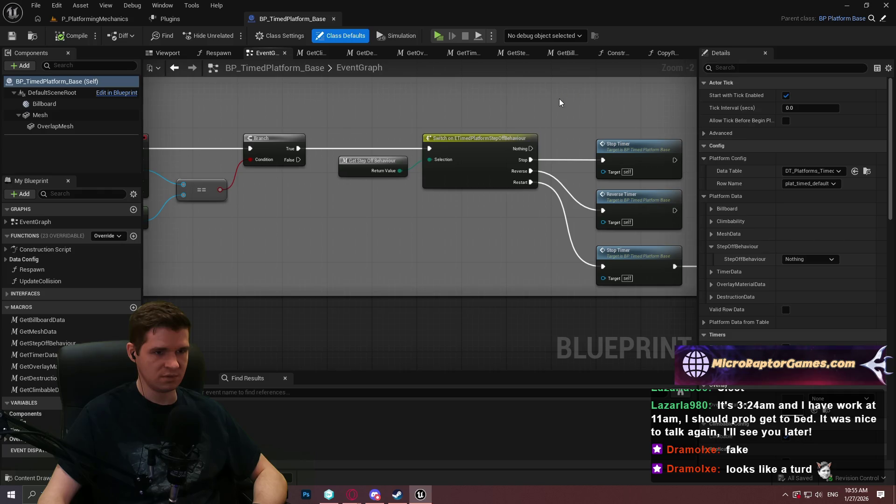
{"action": "mouse_move", "coordinate": [603, 219]}
{"action": "left_mouse_down"}
{"action": "mouse_move", "coordinate": [660, 196]}
{"action": "mouse_move", "coordinate": [617, 180]}
{"action": "mouse_move", "coordinate": [342, 267]}
{"action": "mouse_move", "coordinate": [18, 288]}
{"action": "left_mouse_up"}
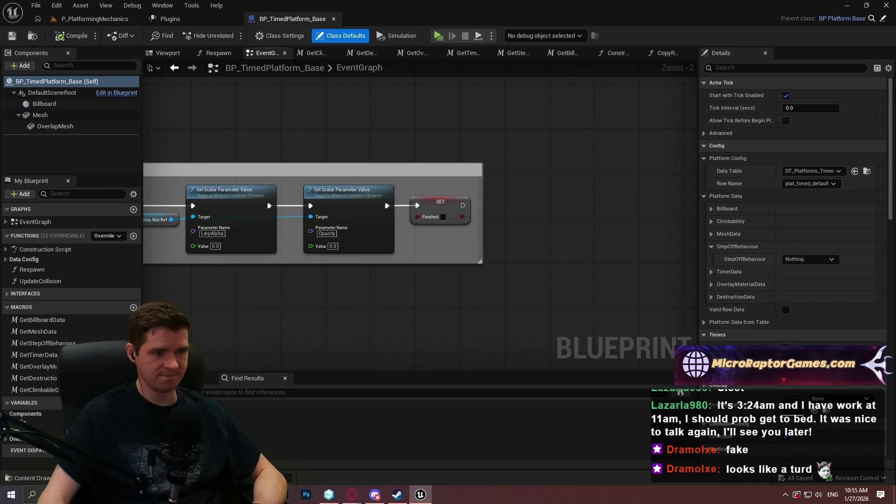
{"action": "scroll", "coordinate": [410, 165], "scroll_direction": "down", "scroll_amount": 6}
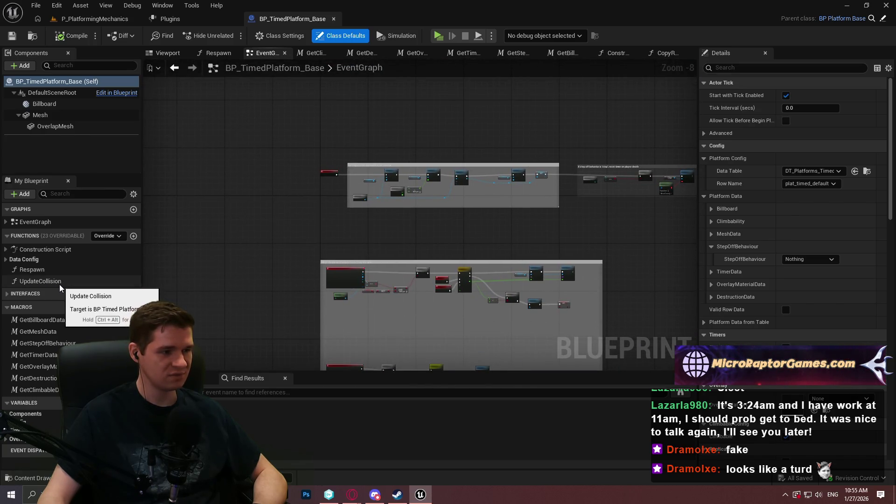
{"action": "scroll", "coordinate": [382, 166], "scroll_direction": "up", "scroll_amount": 5}
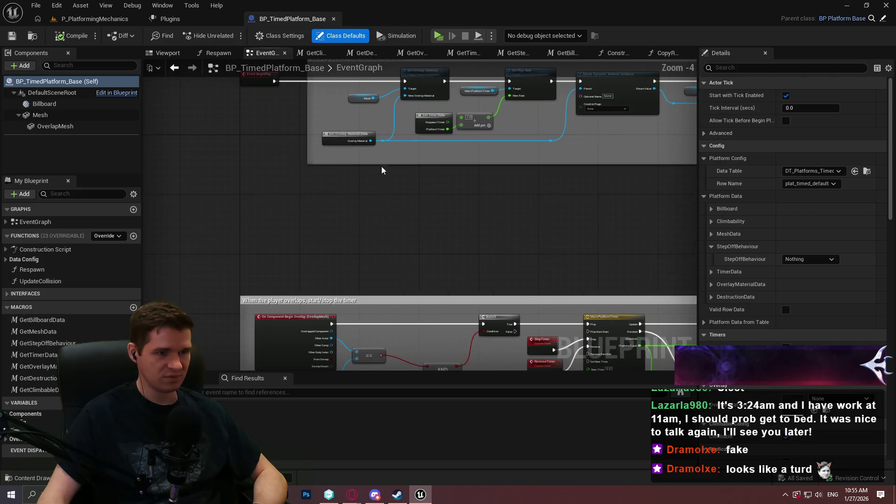
Open the blueprint's Construction Script graph
{"action": "left_click", "coordinate": [51, 221]}
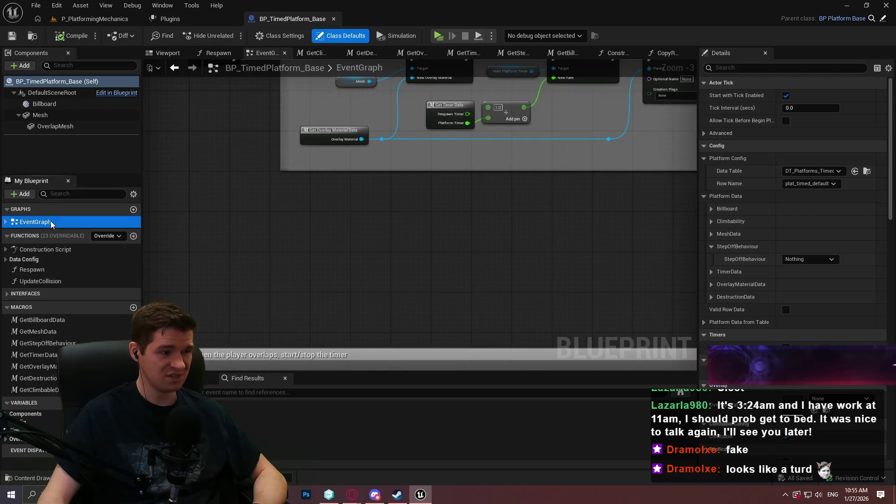
{"action": "double_click", "coordinate": [41, 249]}
{"action": "scroll", "coordinate": [476, 243], "scroll_direction": "down", "scroll_amount": 7}
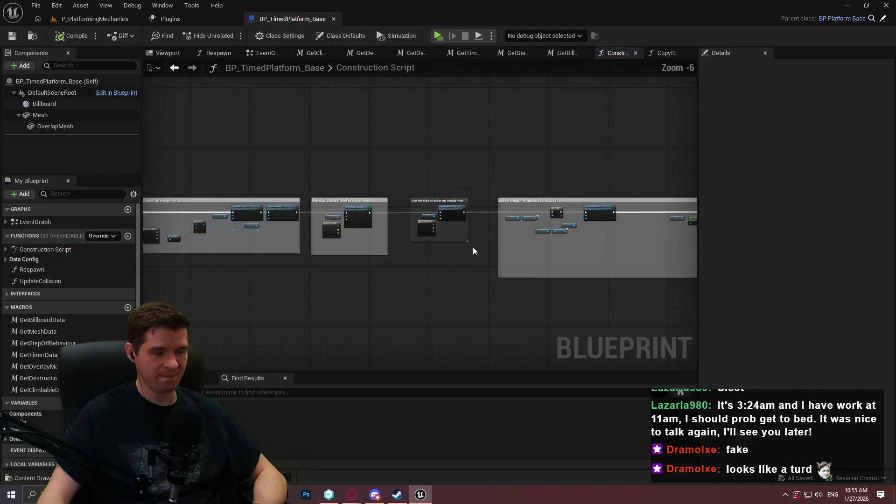
{"action": "scroll", "coordinate": [467, 256], "scroll_direction": "up", "scroll_amount": 5}
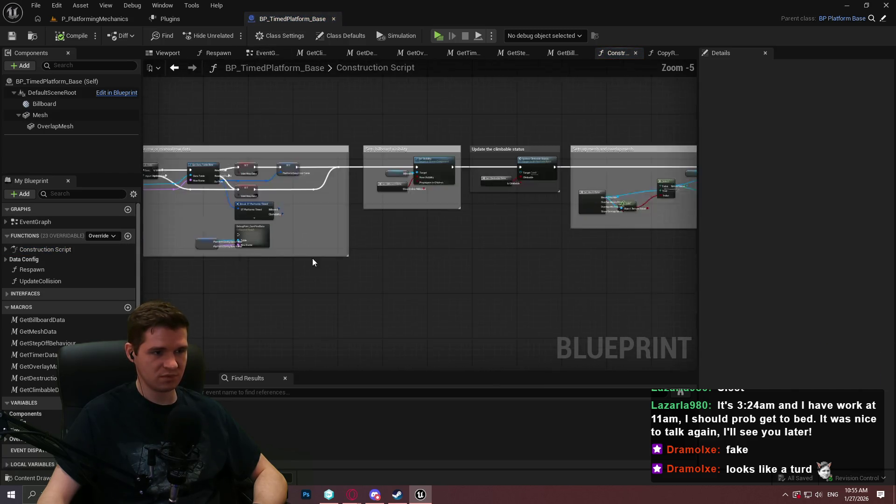
Open BP_TimedPlatform_Disappear from the P_PlatformingMechanics level's assets
{"action": "left_click", "coordinate": [94, 18]}
{"action": "double_click", "coordinate": [320, 375]}
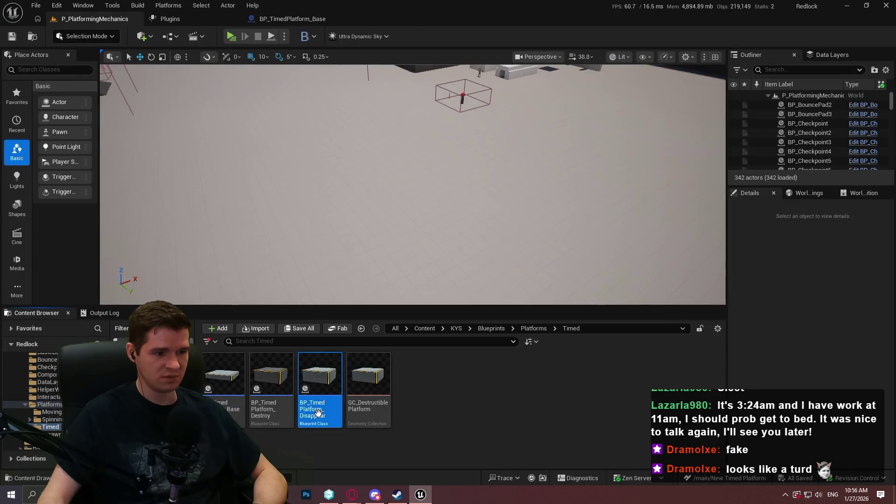
{"action": "scroll", "coordinate": [476, 110], "scroll_direction": "up", "scroll_amount": 4}
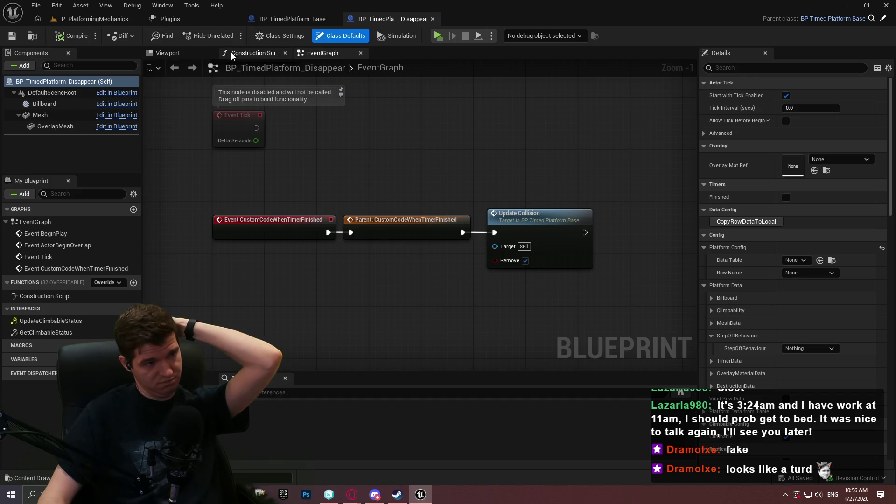
Open BP_TimedPlatform_Destroy docked as an editor tab, then open BP_TimedPlatform_Base
{"action": "left_click", "coordinate": [110, 21]}
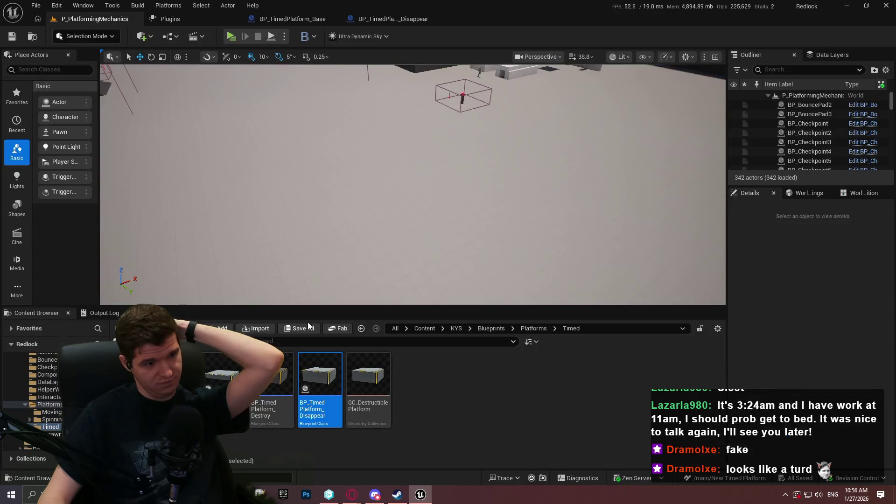
{"action": "double_click", "coordinate": [290, 417]}
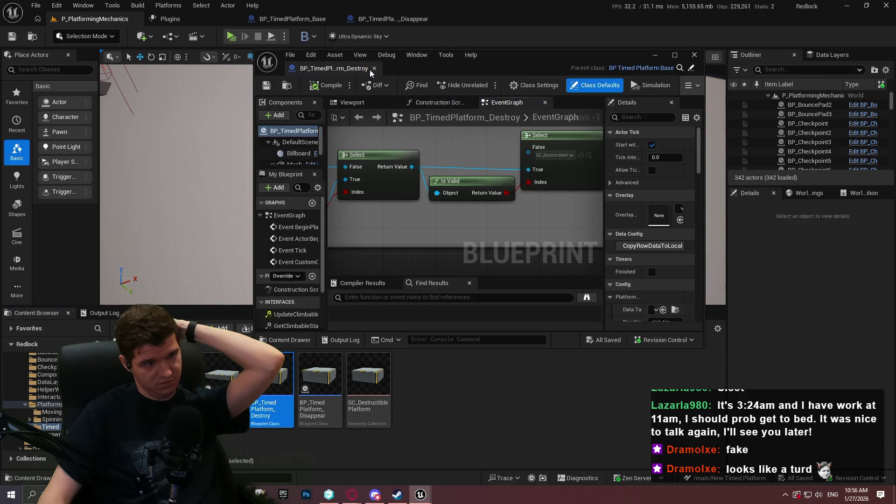
{"action": "mouse_move", "coordinate": [370, 69]}
{"action": "left_mouse_down"}
{"action": "mouse_move", "coordinate": [485, 79]}
{"action": "mouse_move", "coordinate": [490, 19]}
{"action": "left_mouse_up"}
{"action": "scroll", "coordinate": [467, 159], "scroll_direction": "down", "scroll_amount": 4}
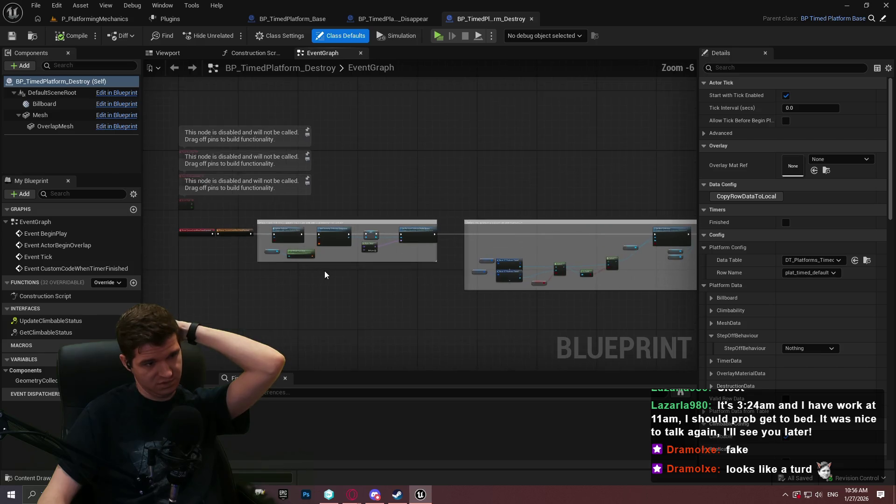
{"action": "left_click", "coordinate": [71, 20]}
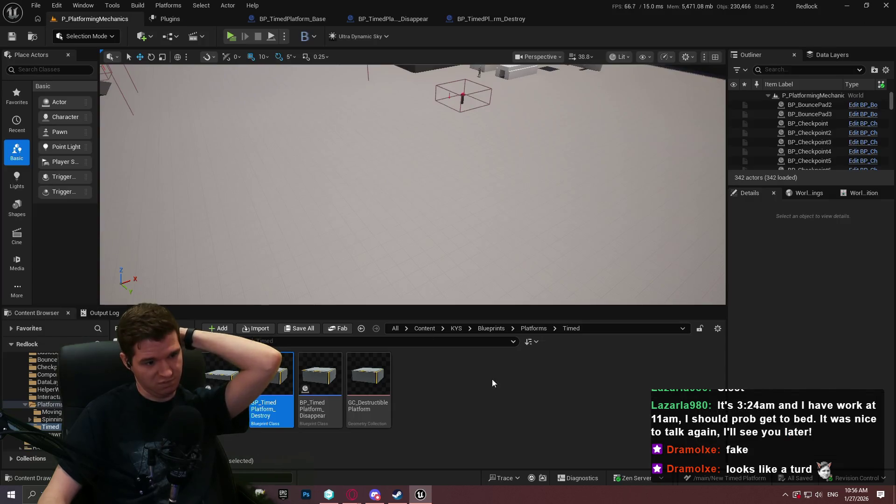
{"action": "double_click", "coordinate": [230, 406]}
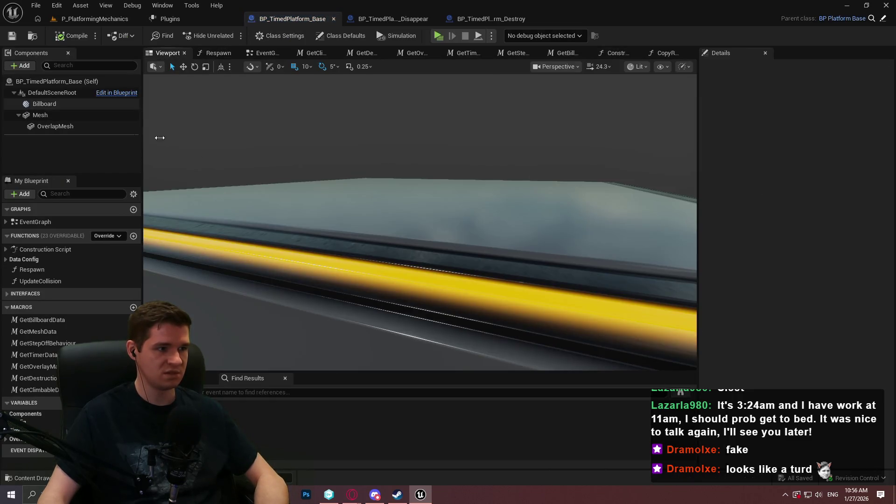
Reset the base Mesh component's scale from 5, 5, 2 to 1, 1, 1, compile, check out and save
{"action": "left_click", "coordinate": [40, 114]}
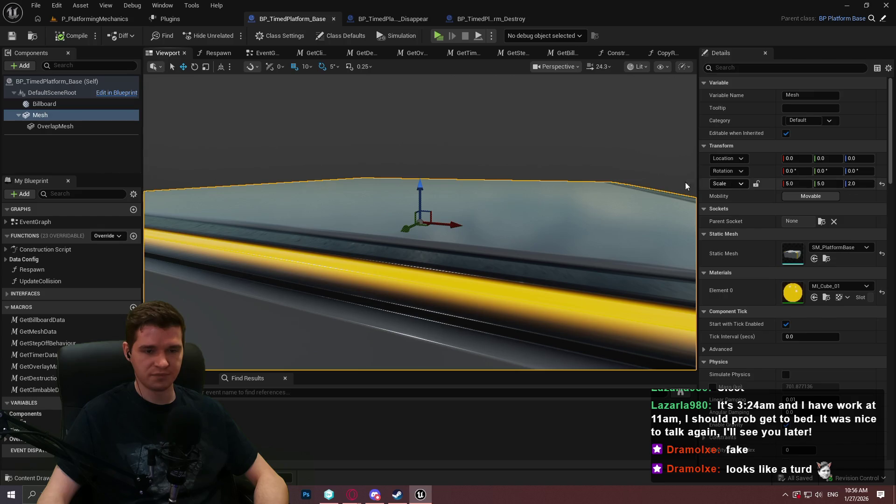
{"action": "scroll", "coordinate": [686, 186], "scroll_direction": "down", "scroll_amount": 5}
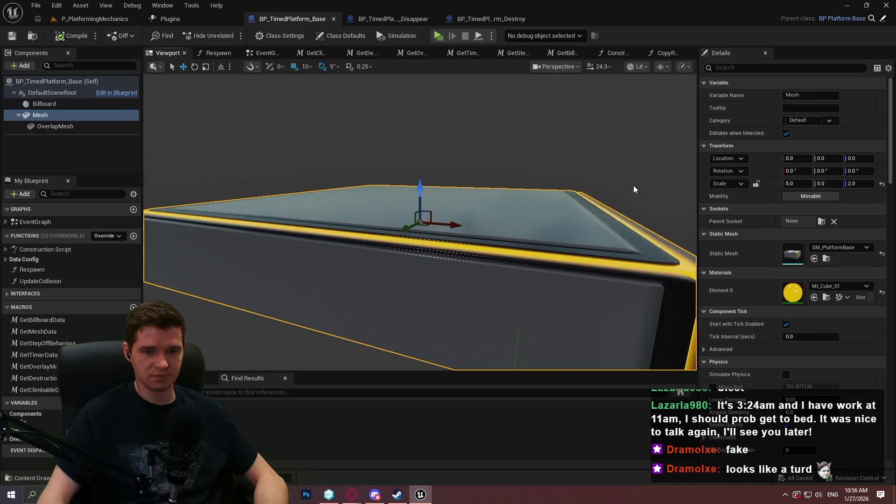
{"action": "left_click", "coordinate": [882, 185]}
{"action": "left_click", "coordinate": [76, 37]}
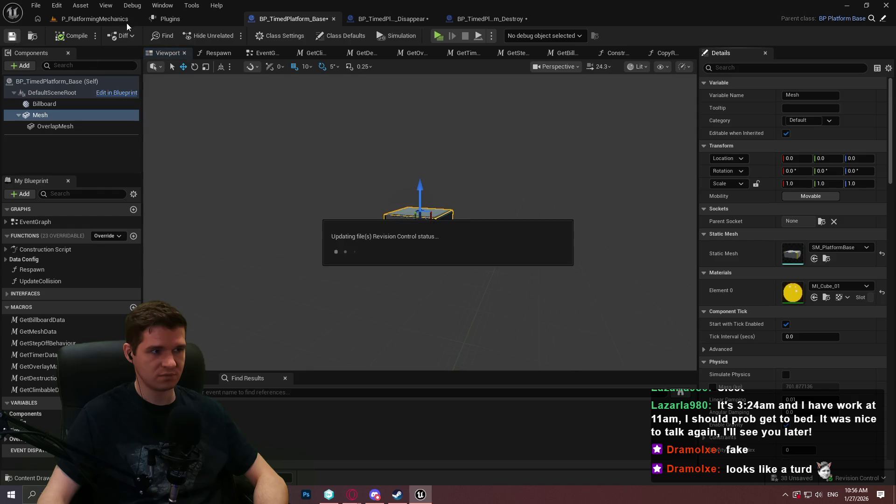
{"action": "left_click", "coordinate": [478, 353]}
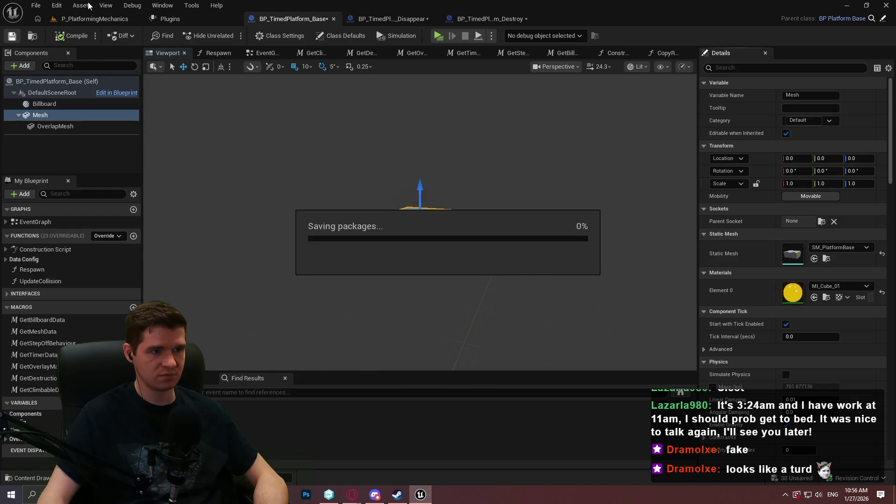
Check out and save the BP_TimedPlatform_Disappear and BP_TimedPlatform_Destroy blueprints
{"action": "left_click", "coordinate": [397, 19]}
{"action": "left_click", "coordinate": [169, 54]}
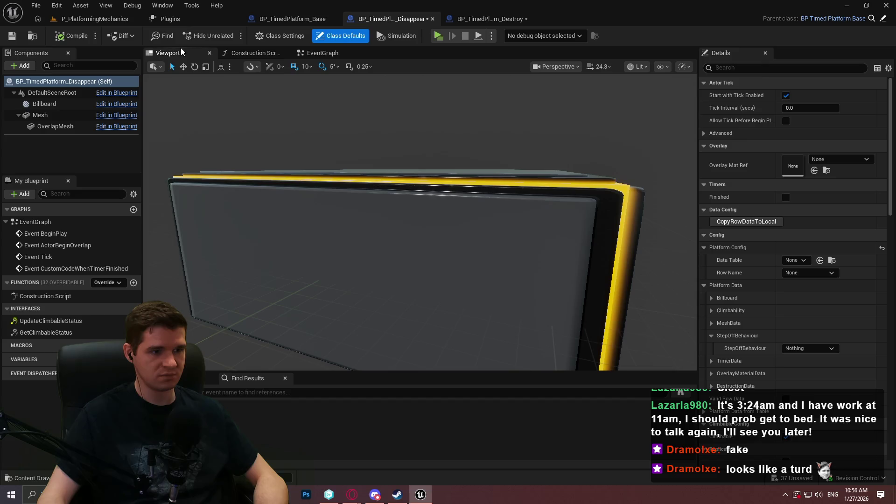
{"action": "left_click", "coordinate": [91, 19]}
{"action": "mouse_move", "coordinate": [646, 198]}
{"action": "left_mouse_down"}
{"action": "mouse_move", "coordinate": [205, 205]}
{"action": "mouse_move", "coordinate": [262, 187]}
{"action": "mouse_move", "coordinate": [290, 219]}
{"action": "left_mouse_up"}
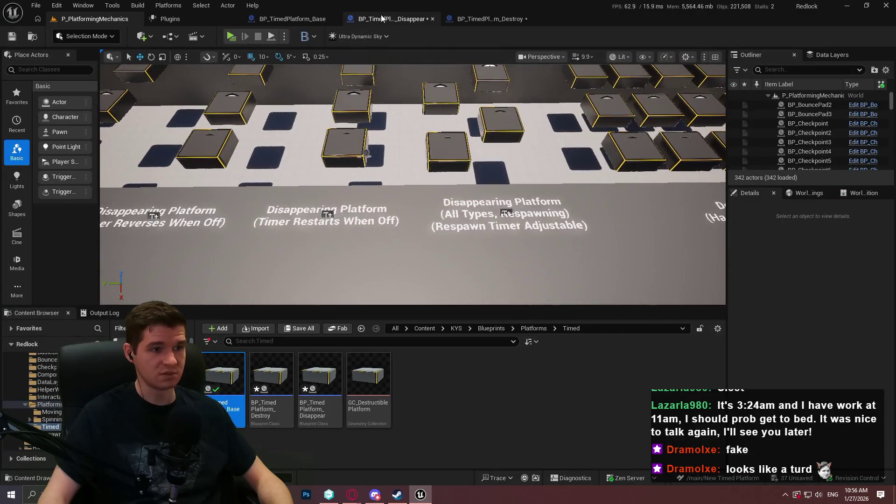
{"action": "left_click", "coordinate": [392, 19]}
{"action": "left_click", "coordinate": [461, 355]}
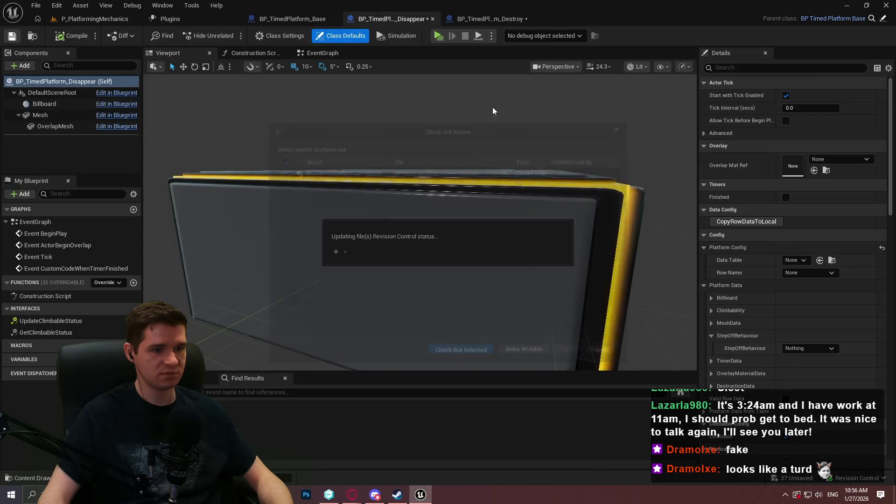
{"action": "left_click", "coordinate": [490, 18]}
{"action": "left_click", "coordinate": [11, 35]}
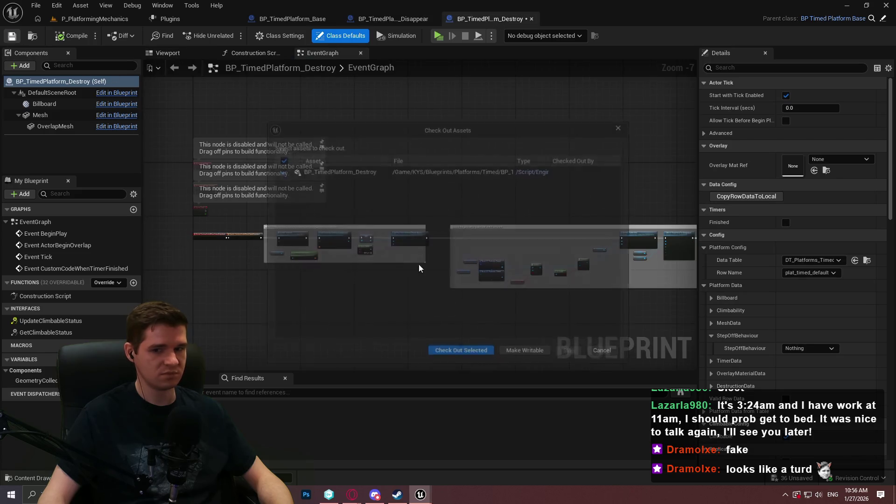
{"action": "left_click", "coordinate": [457, 352]}
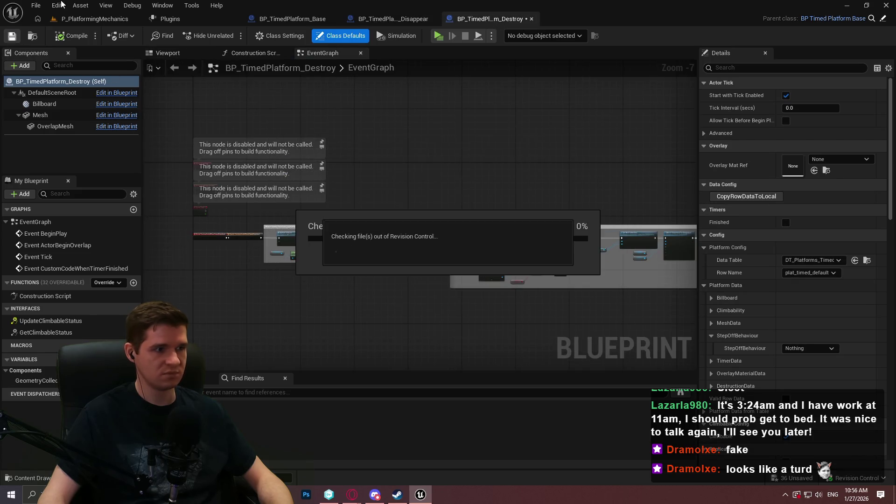
{"action": "left_click", "coordinate": [93, 18]}
Use Create Child Blueprint Class on BP_TimedPlatform_Base, name it BP_TimedPlatform_Sink, and open it
{"action": "right_click", "coordinate": [237, 377]}
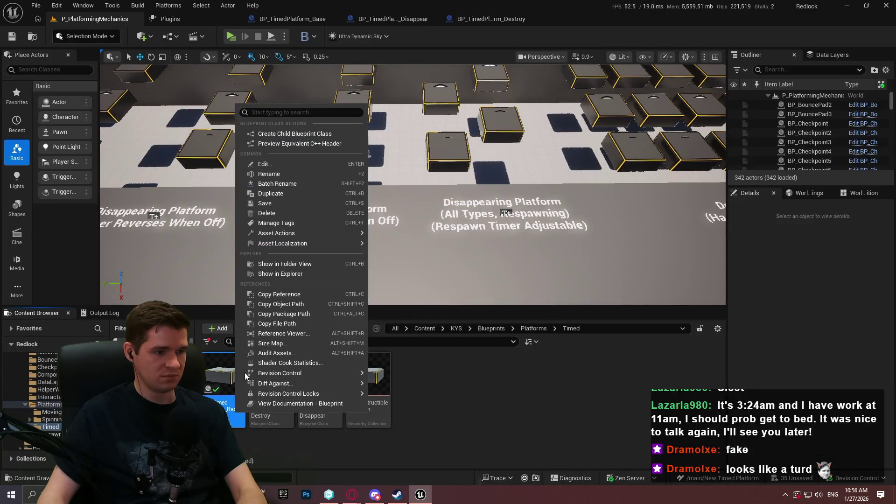
{"action": "left_click", "coordinate": [295, 133]}
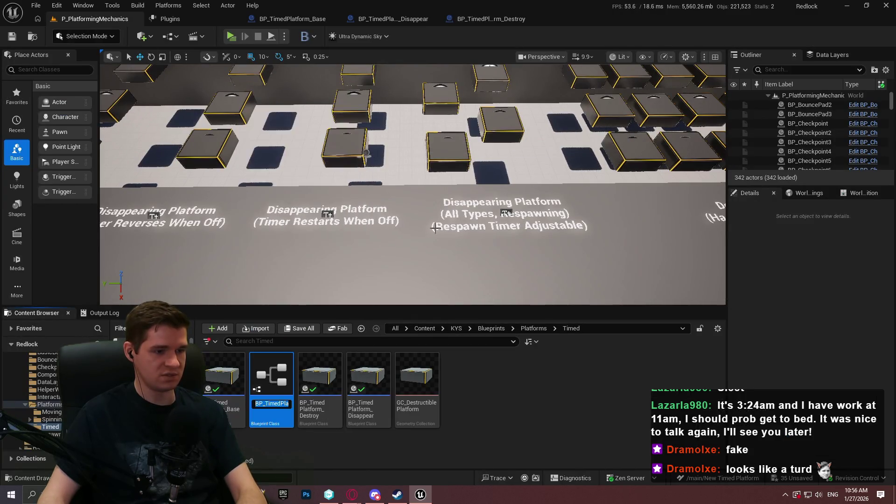
{"action": "key", "text": "End"}
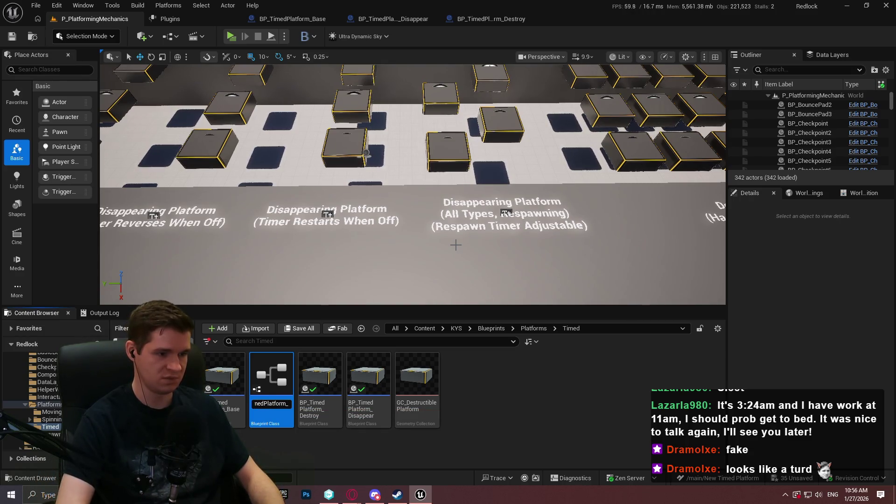
{"action": "key", "text": "Return"}
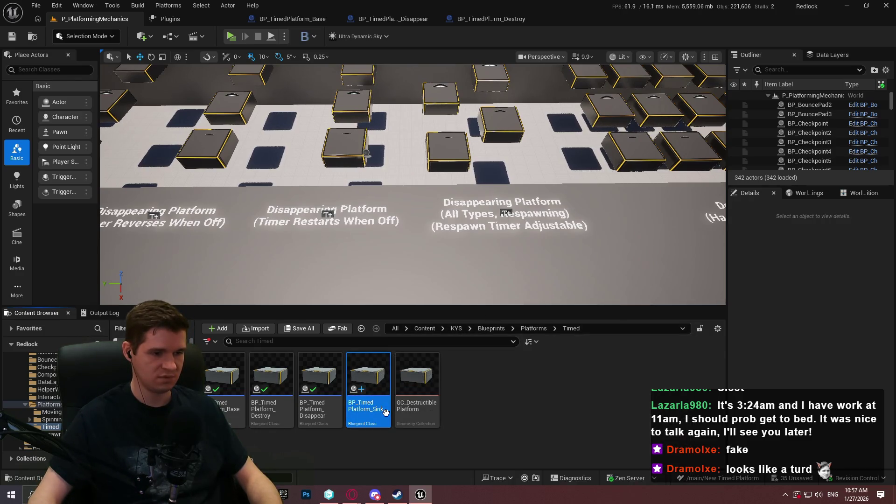
{"action": "double_click", "coordinate": [387, 414]}
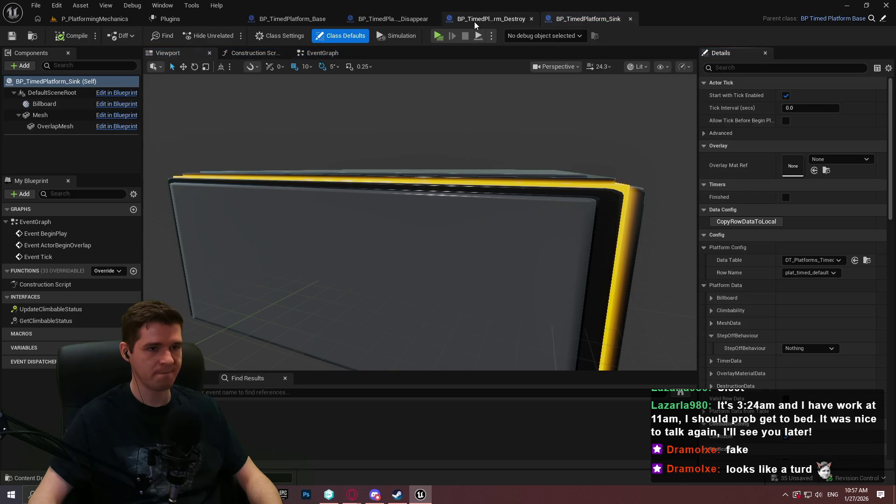